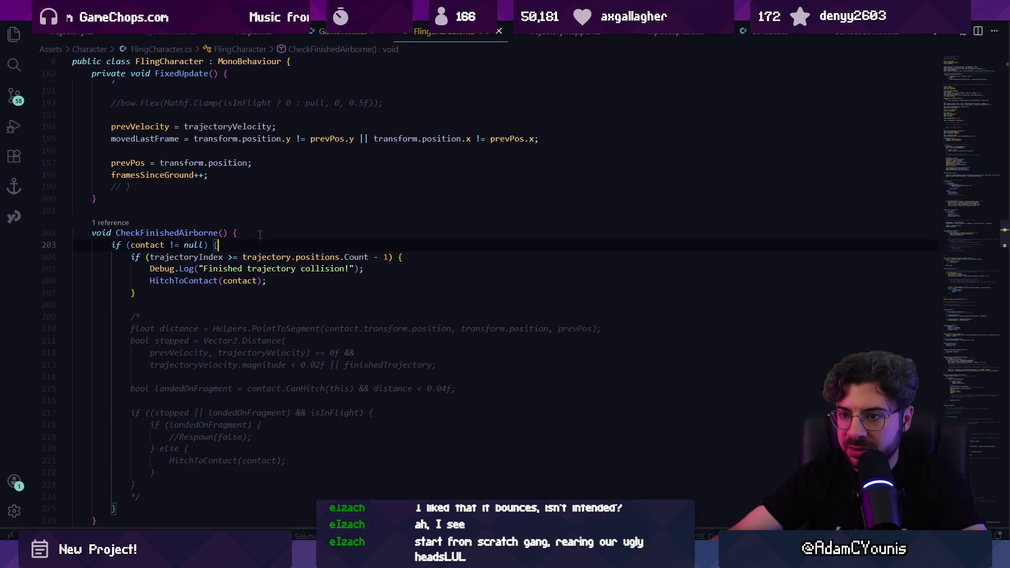
# Step: Add a Debug.Log of trajectoryIndex / positions.Count atop CheckFinishedAirborne, then switch to Unity
pyautogui.write('Debug')
pyautogui.press('Tab')
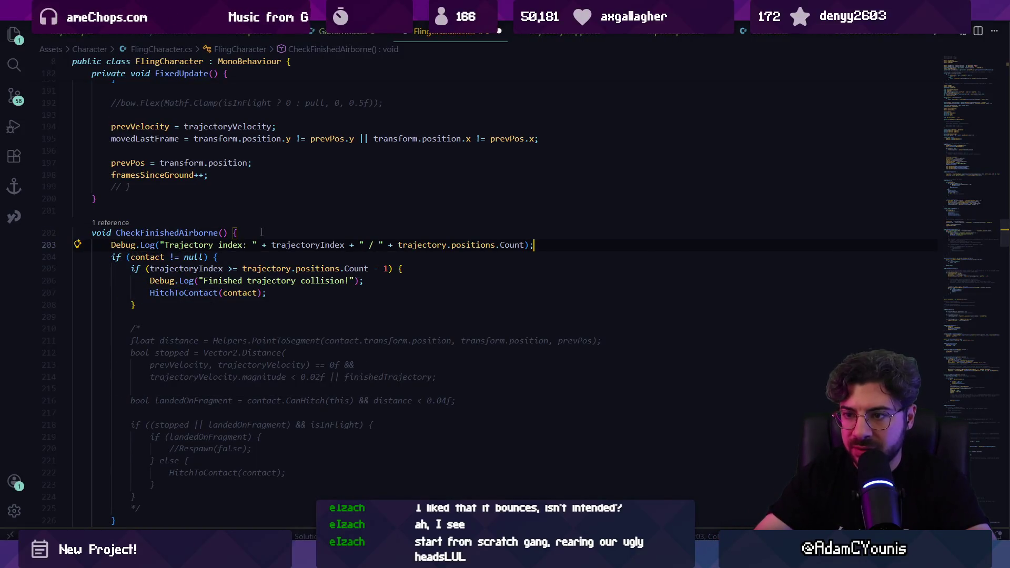
pyautogui.moveTo(294, 534)
pyautogui.click(287, 495)
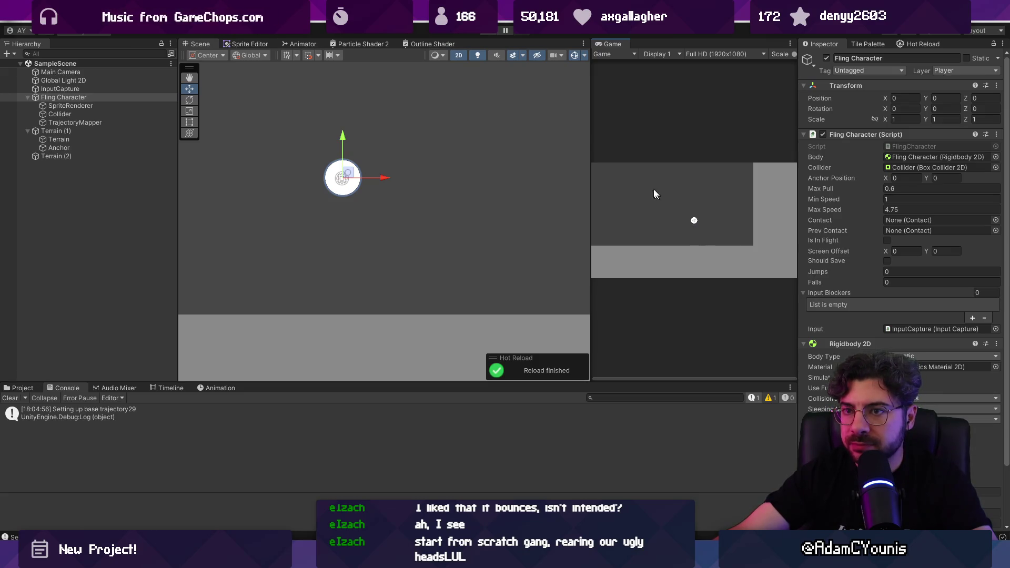
# Step: Test-fling the character in Play mode and confirm the logged index runs past 55 points
pyautogui.click(484, 35)
pyautogui.moveTo(687, 222); pyautogui.dragTo(685, 225)
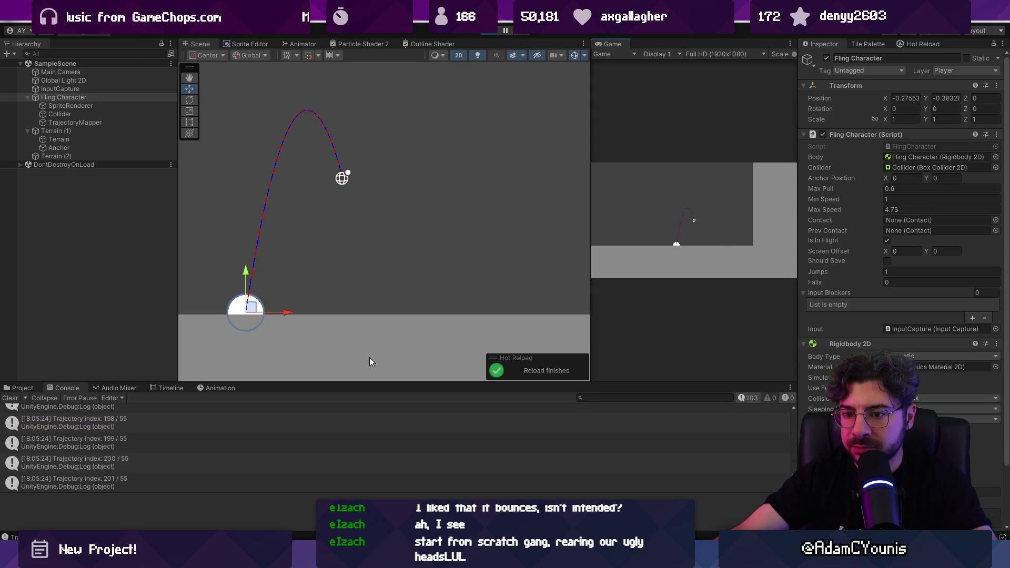
pyautogui.scroll(15, 290, 426)
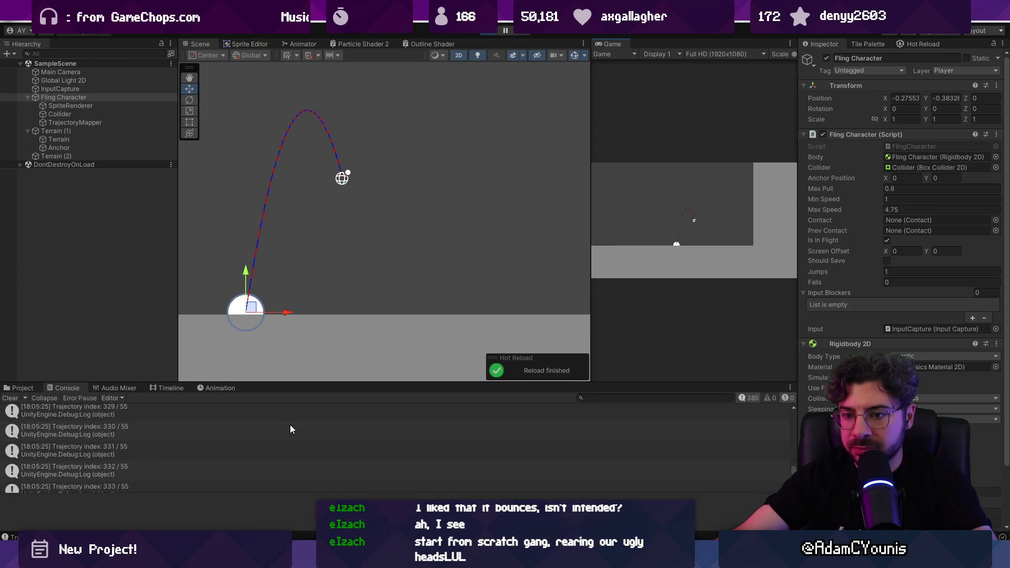
pyautogui.scroll(-15, 293, 429)
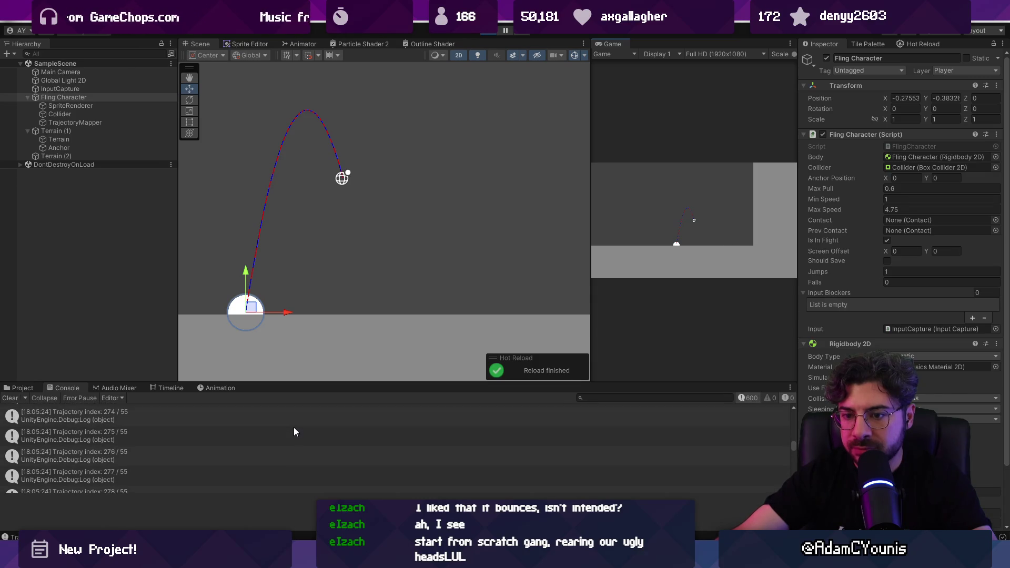
pyautogui.scroll(-6, 309, 437)
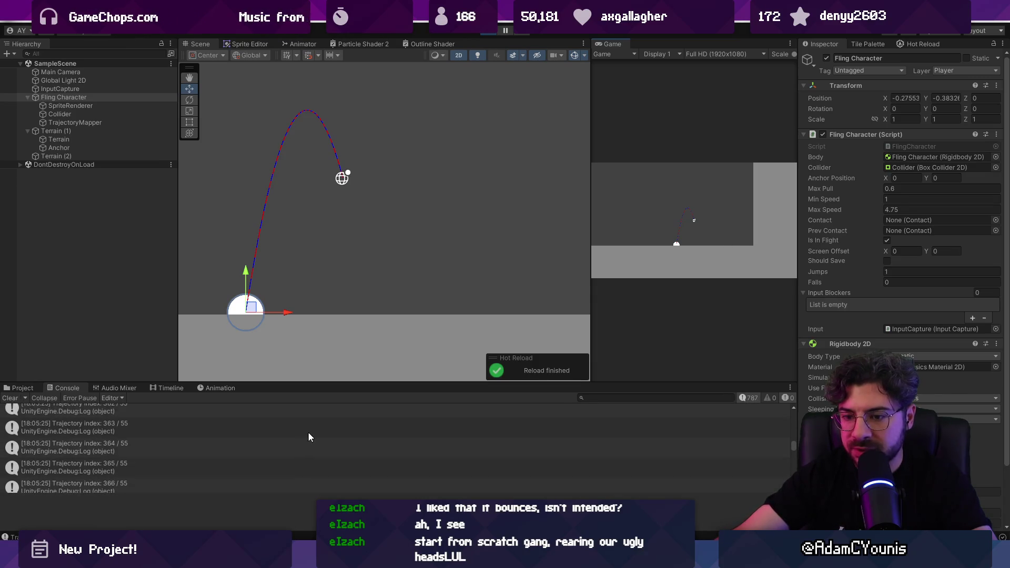
pyautogui.click(487, 33)
pyautogui.hotkey('alt', 'Tab')
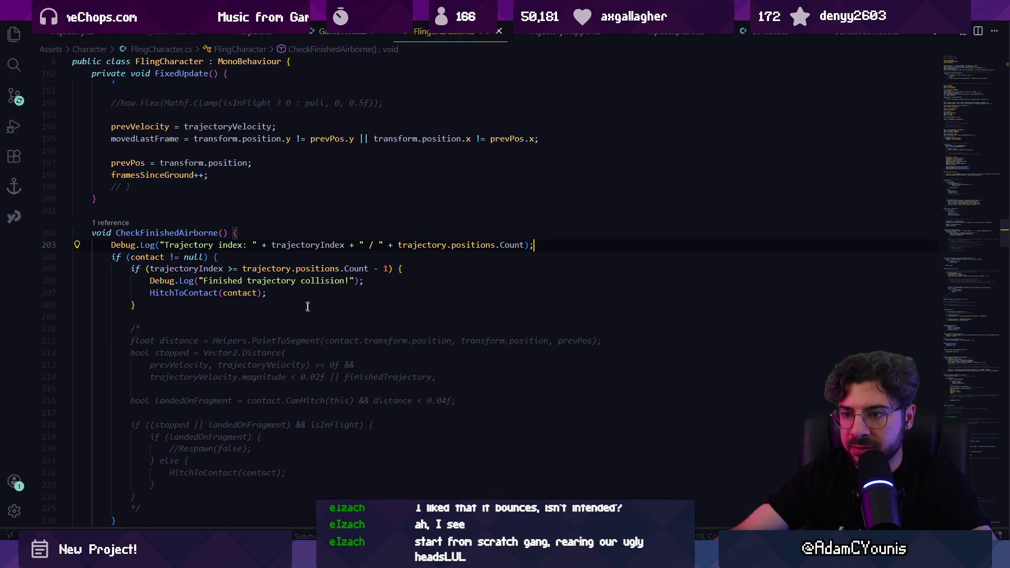
# Step: Review the index comparison on line 205 and move to the contact check's closing brace
pyautogui.click(228, 268)
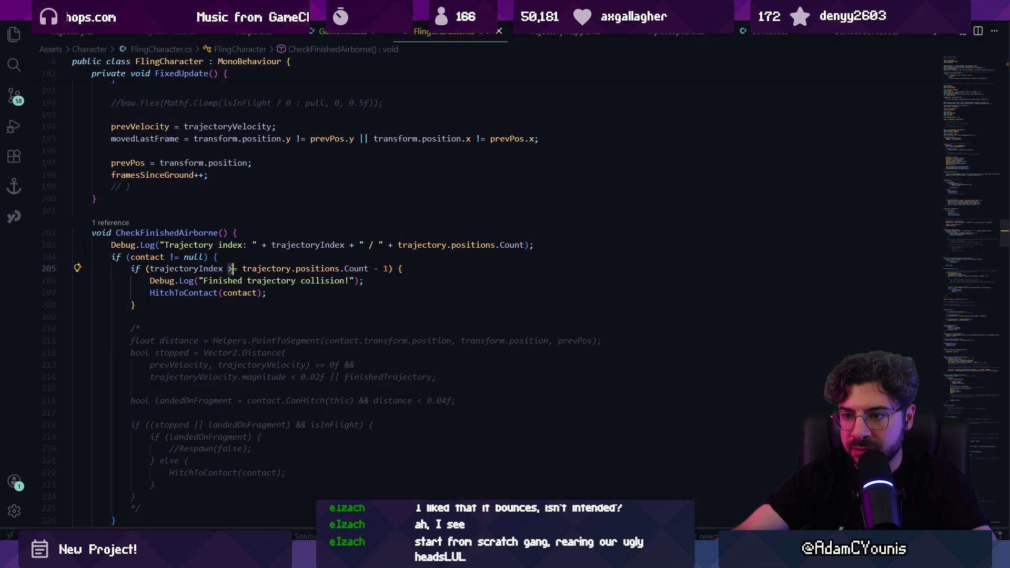
pyautogui.hotkey('ctrl', 'Right')
pyautogui.hotkey('ctrl', 'Right')
pyautogui.hotkey('ctrl', 'Right')
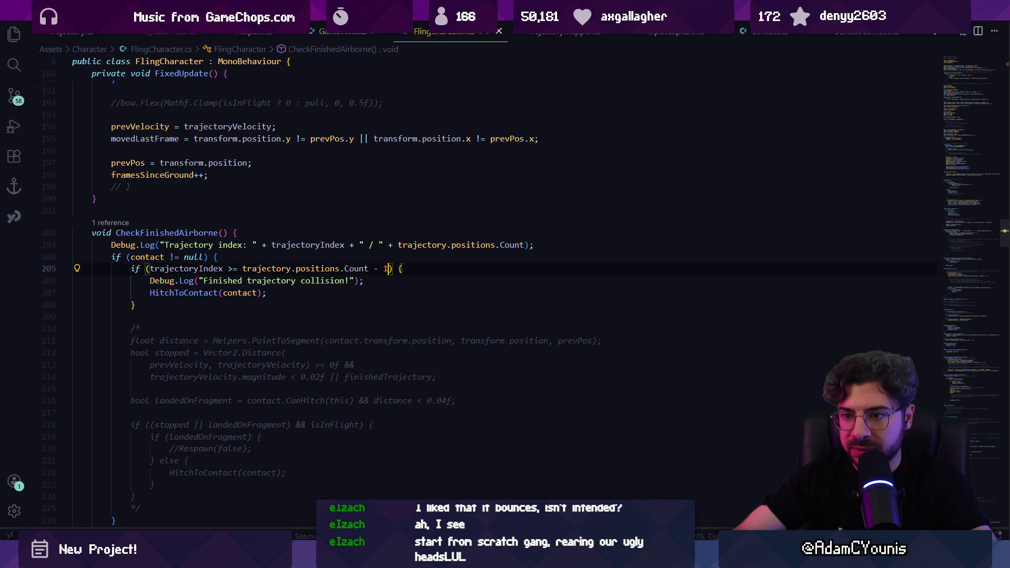
pyautogui.click(159, 280)
pyautogui.click(192, 305)
pyautogui.write('el')
pyautogui.press('BackSpace')
pyautogui.press('BackSpace')
pyautogui.press('BackSpace')
pyautogui.scroll(-1, 190, 305)
pyautogui.click(120, 494)
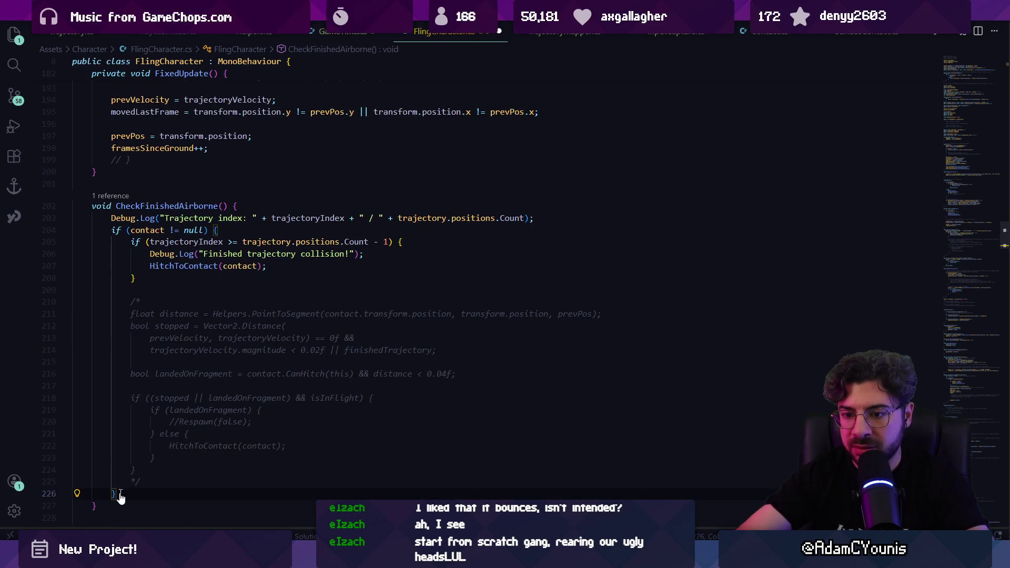
# Step: Add an else branch after the contact check that logs 'No contact!'
pyautogui.write('else')
pyautogui.press('Tab')
pyautogui.scroll(-3, 182, 451)
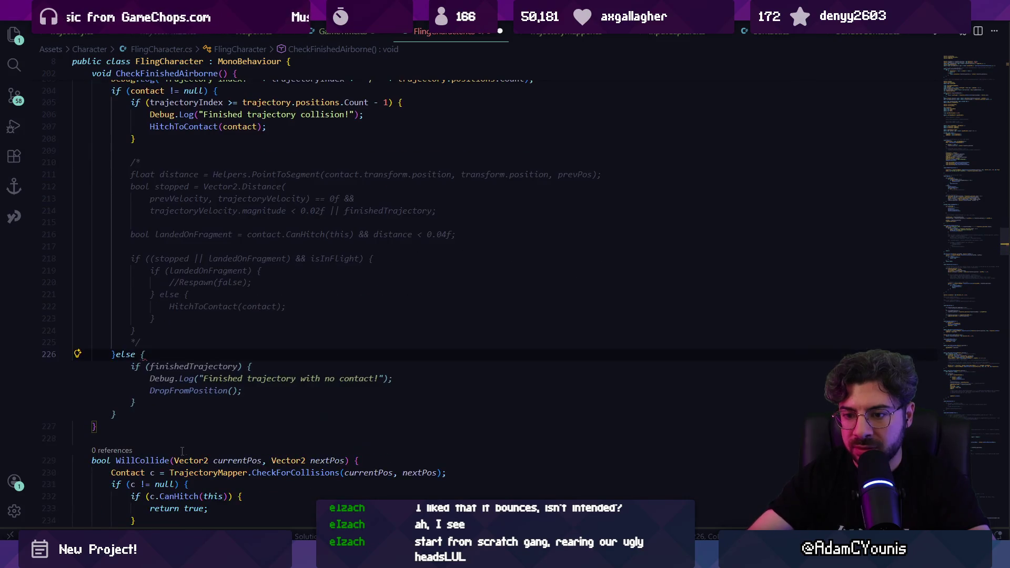
pyautogui.write('{')
pyautogui.press('Return')
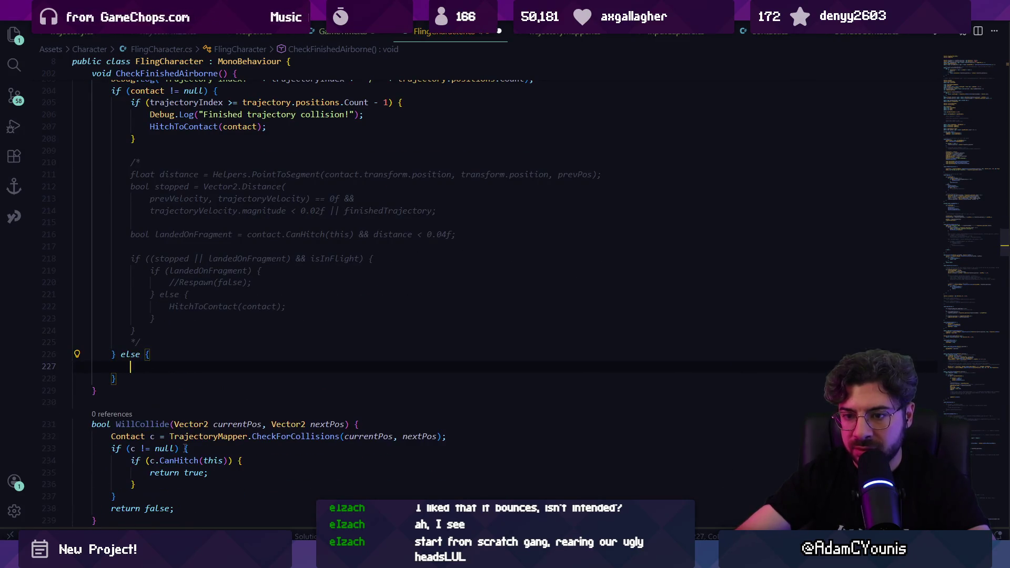
pyautogui.write('Debug.Log("No contact!");')
pyautogui.press('Tab')
# Step: Switch to Unity, start Play mode and fling the character to test the change
pyautogui.moveTo(344, 558)
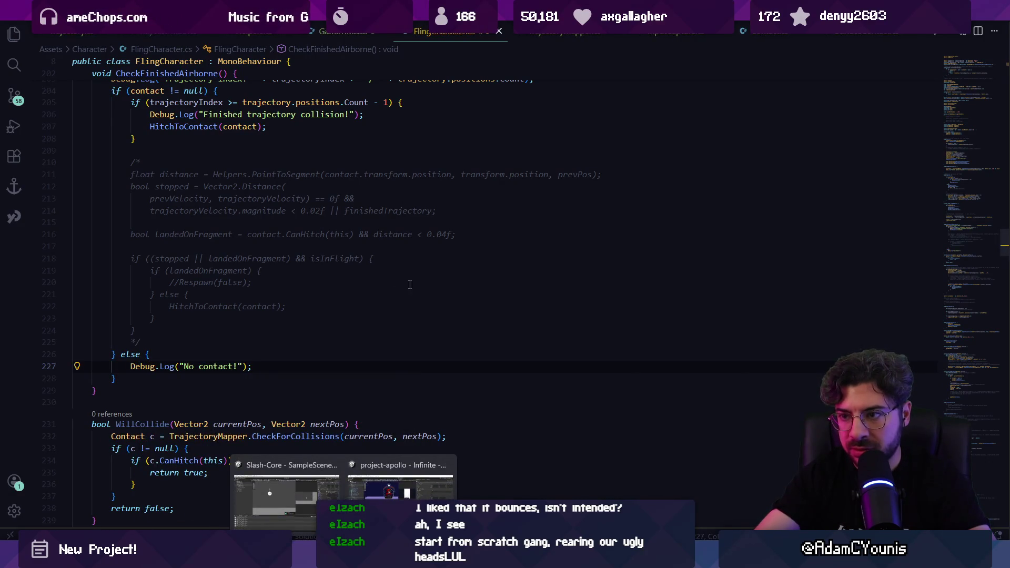
pyautogui.click(284, 481)
pyautogui.click(494, 33)
pyautogui.moveTo(677, 214); pyautogui.dragTo(674, 228)
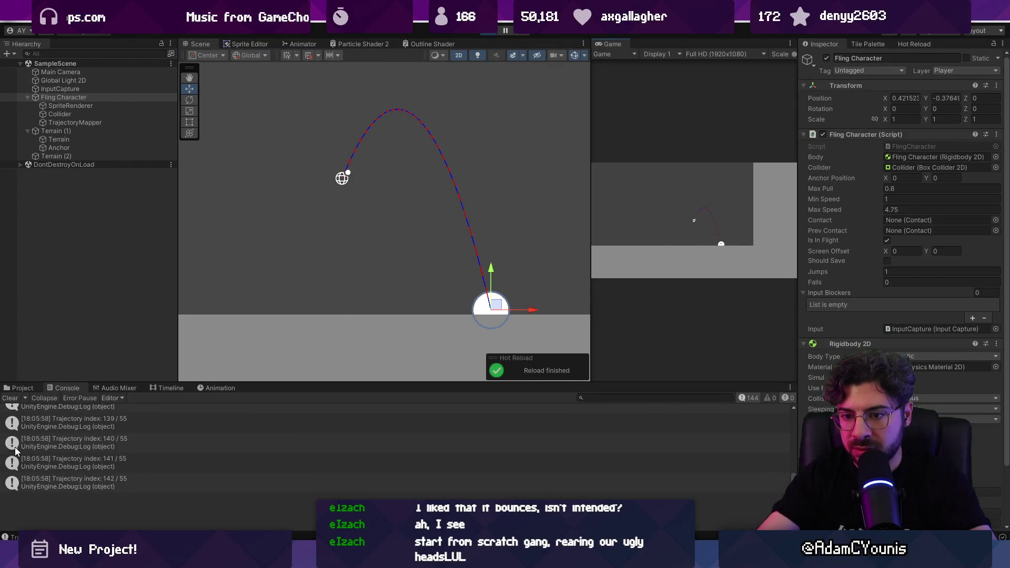
# Step: Clear the Console, stop the game and delete the trajectory-index Debug.Log line
pyautogui.click(11, 399)
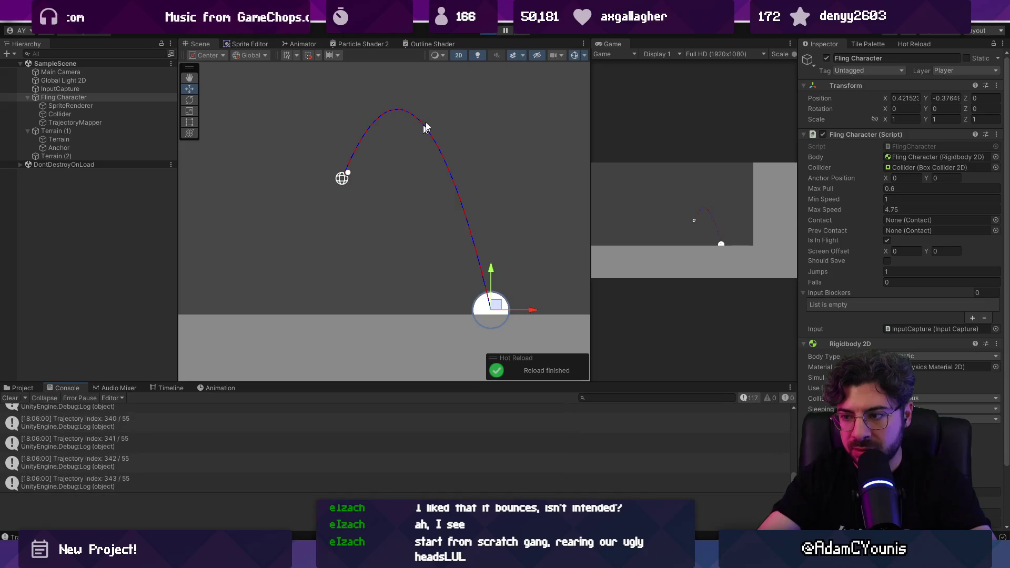
pyautogui.hotkey('ctrl', 'p')
pyautogui.click(300, 458)
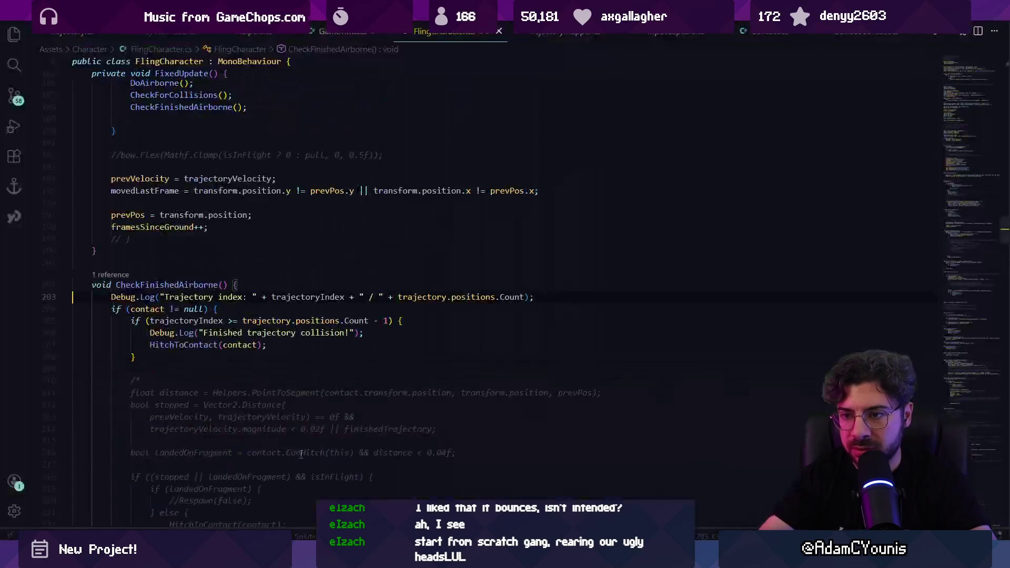
pyautogui.hotkey('ctrl', 'shift', 'k')
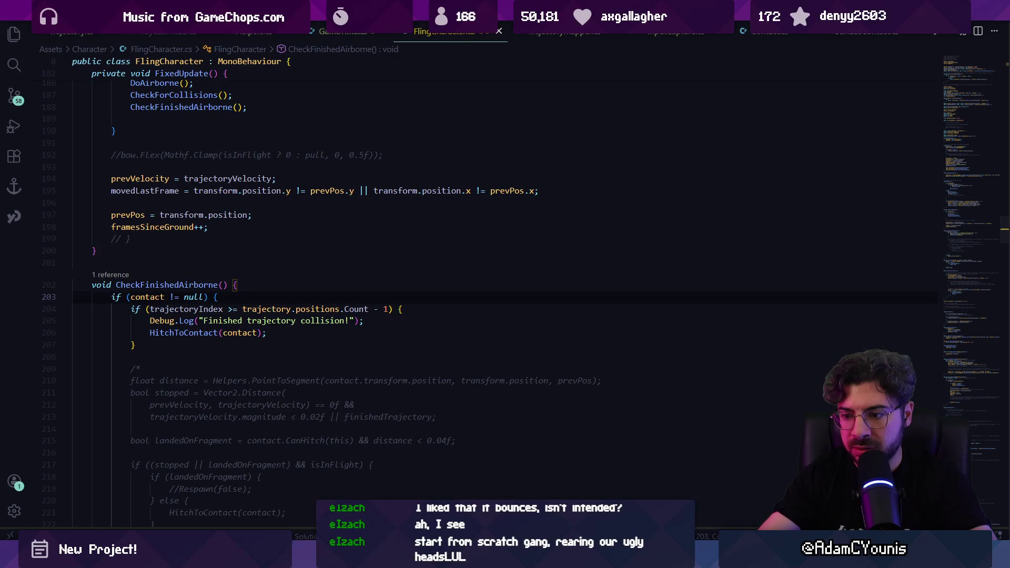
# Step: Rerun fling tests in Unity after the hot reload, confirming landings log 'No contact!'
pyautogui.moveTo(347, 558)
pyautogui.click(333, 478)
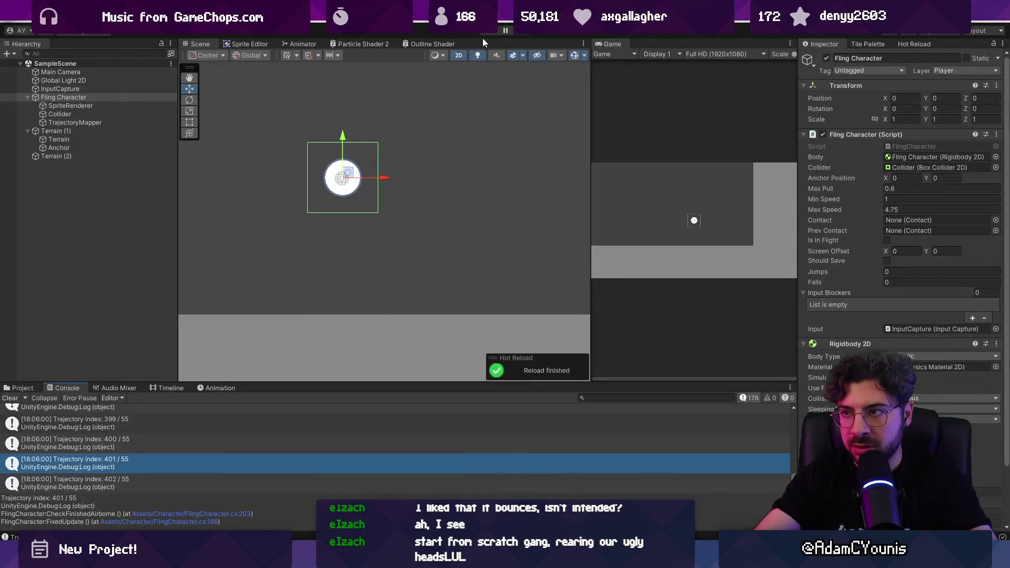
pyautogui.click(488, 30)
pyautogui.moveTo(695, 220)
pyautogui.mouseDown()
pyautogui.moveTo(681, 230)
pyautogui.moveTo(685, 240)
pyautogui.mouseUp()
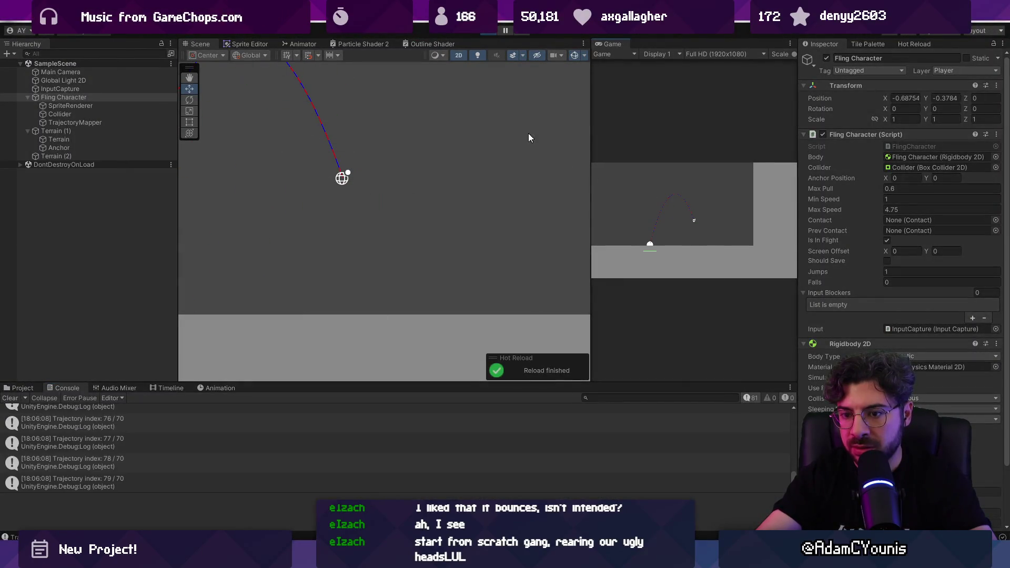
pyautogui.hotkey('ctrl', 'p')
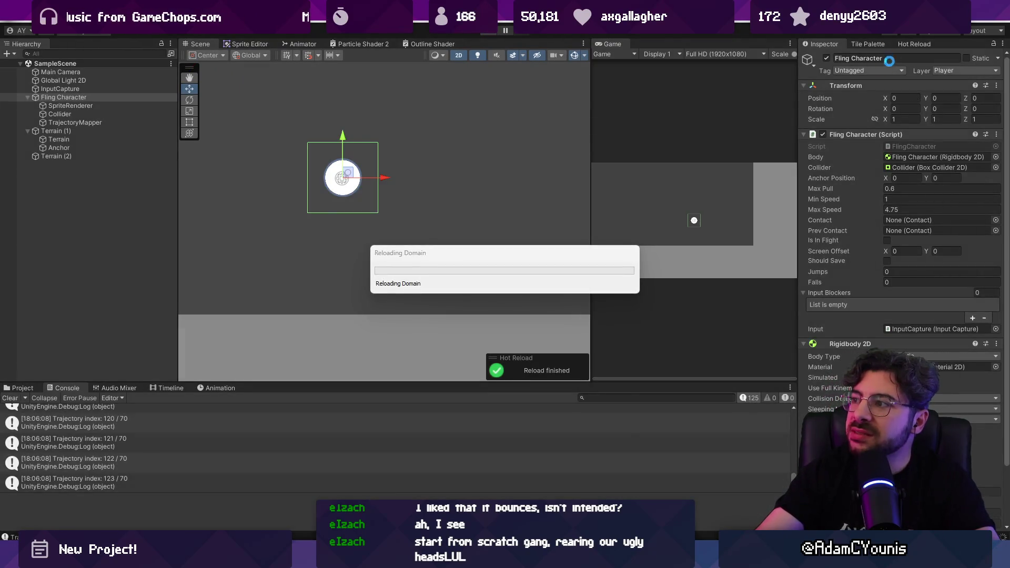
pyautogui.click(918, 45)
pyautogui.click(825, 45)
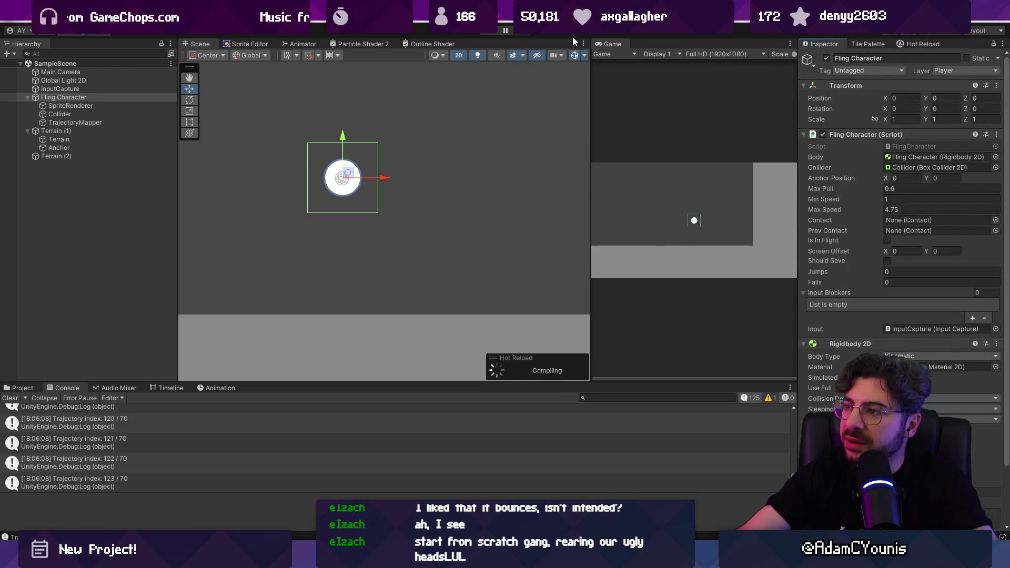
pyautogui.click(486, 34)
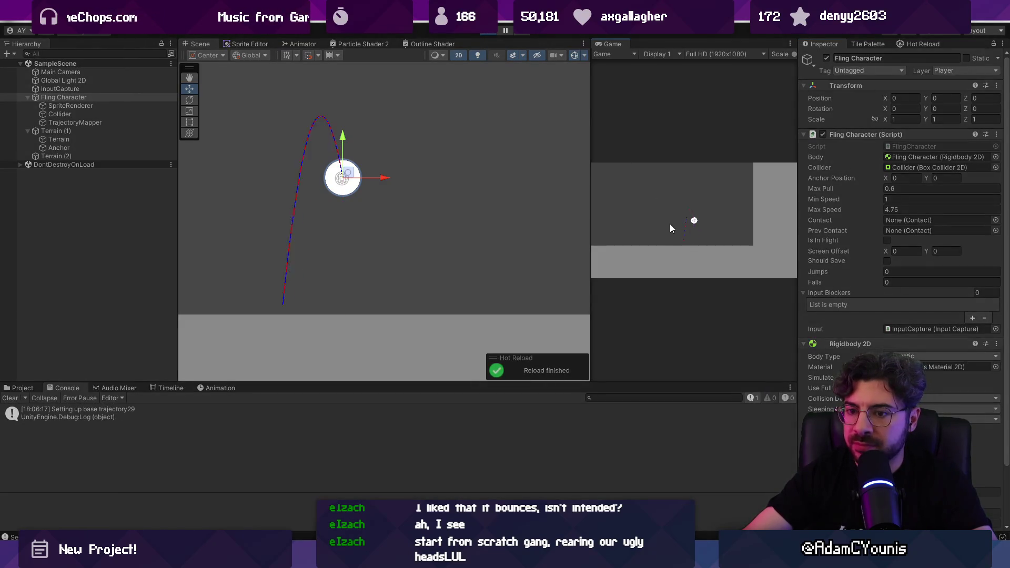
pyautogui.moveTo(670, 223); pyautogui.dragTo(671, 226)
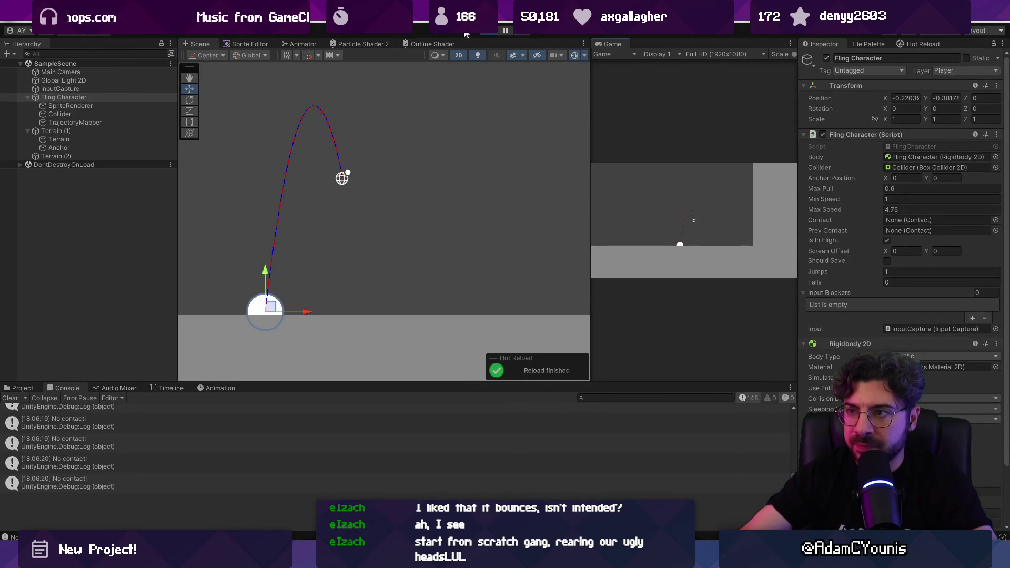
pyautogui.hotkey('ctrl', 'p')
# Step: Open the 'No contact!' log's source and delete that else block from CheckFinishedAirborne
pyautogui.doubleClick(119, 431)
pyautogui.press('End')
pyautogui.hotkey('shift', 'Up')
pyautogui.hotkey('shift', 'Up')
pyautogui.press('BackSpace')
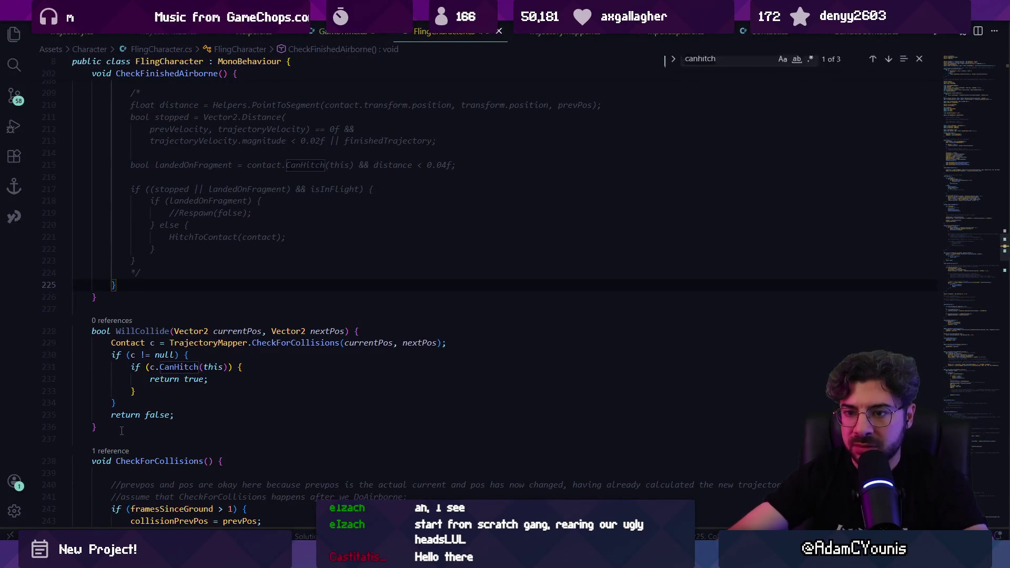
# Step: Search the script for 'contact =' assignments and then the CheckFinishedAirborne call
pyautogui.hotkey('ctrl', 'f')
pyautogui.write('contact =')
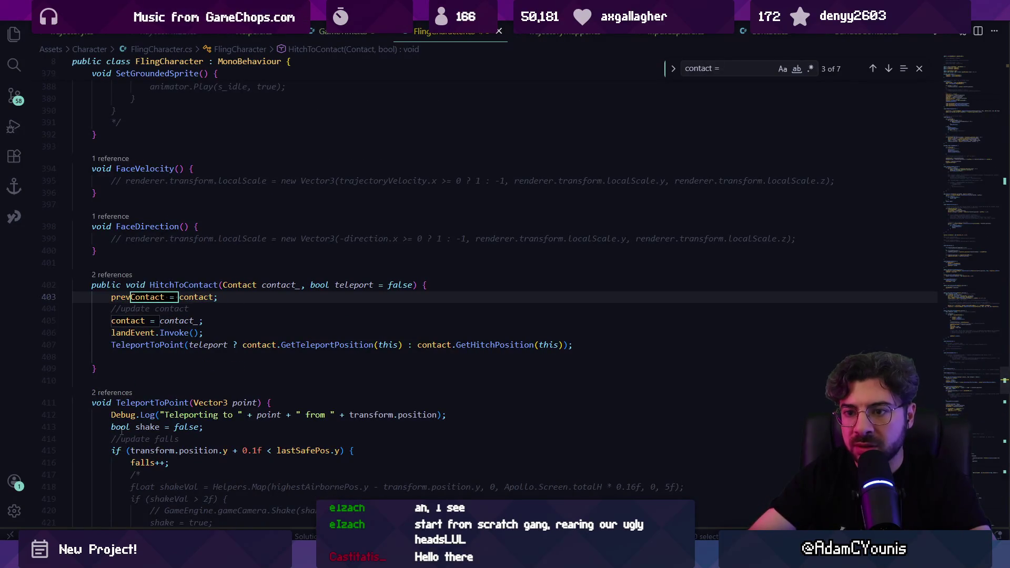
pyautogui.press('Return')
pyautogui.press('Return')
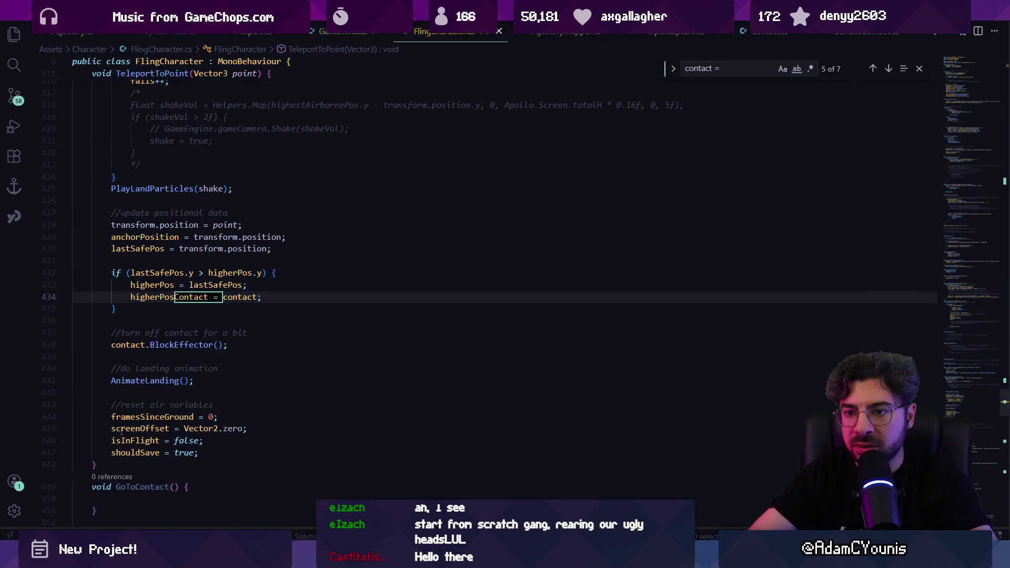
pyautogui.hotkey('shift', 'Return')
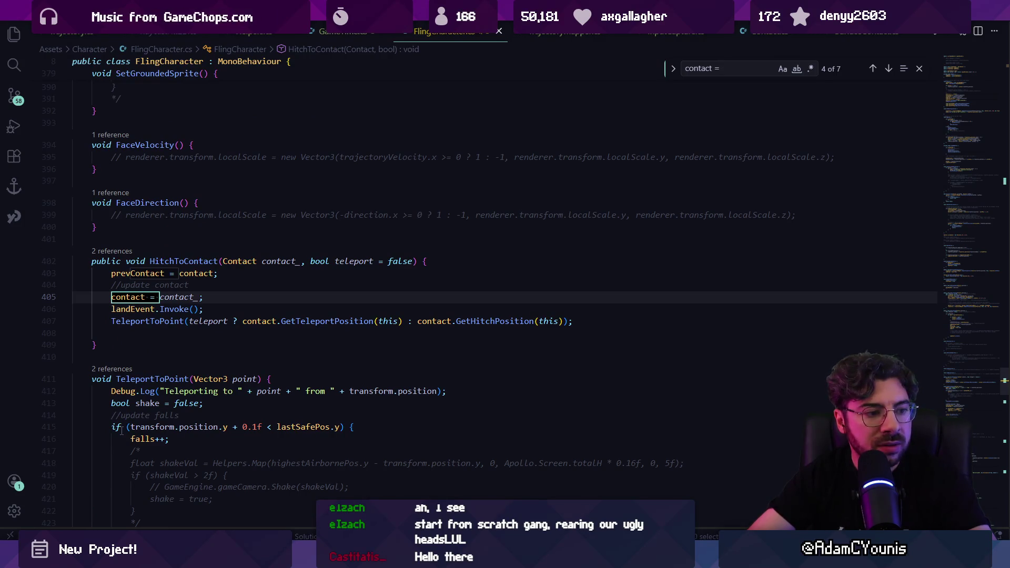
pyautogui.hotkey('ctrl', 'a')
pyautogui.write('che')
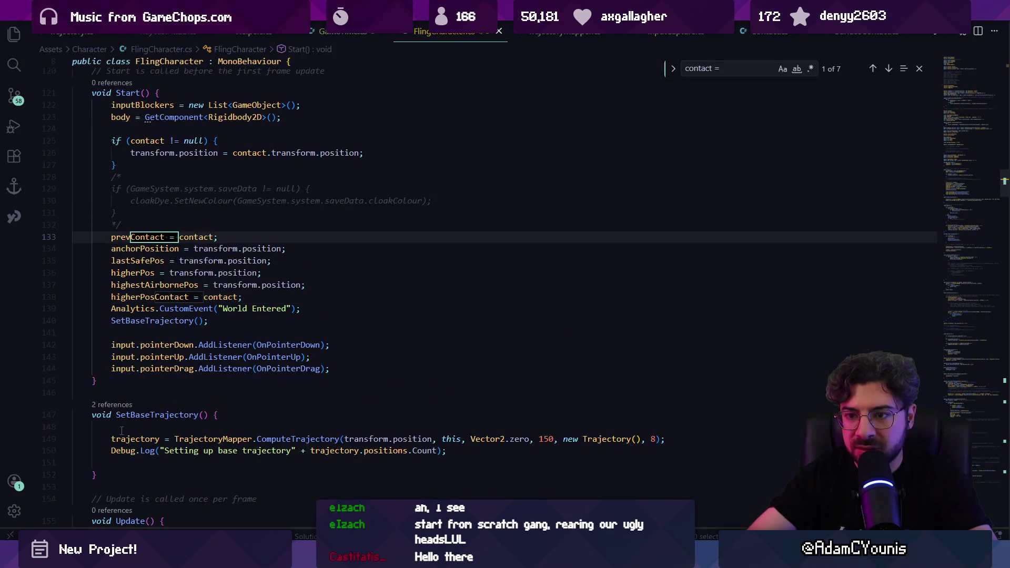
pyautogui.write('ckfinished')
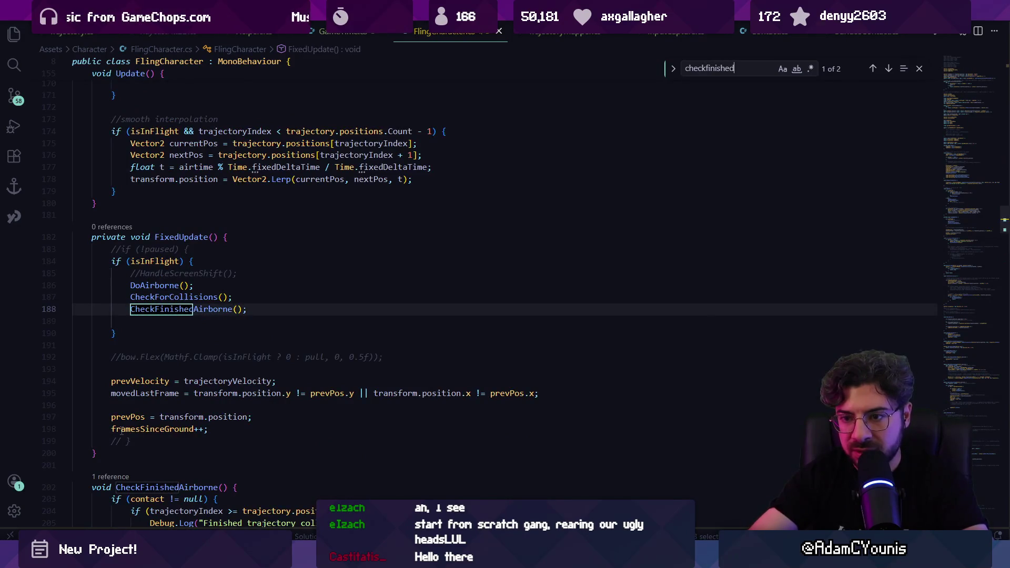
pyautogui.press('Return')
pyautogui.press('Escape')
# Step: Replace the condition contact != null on line 203 with trajectory.succeeded, then return to Unity
pyautogui.press('Down')
pyautogui.scroll(-3, 294, 230)
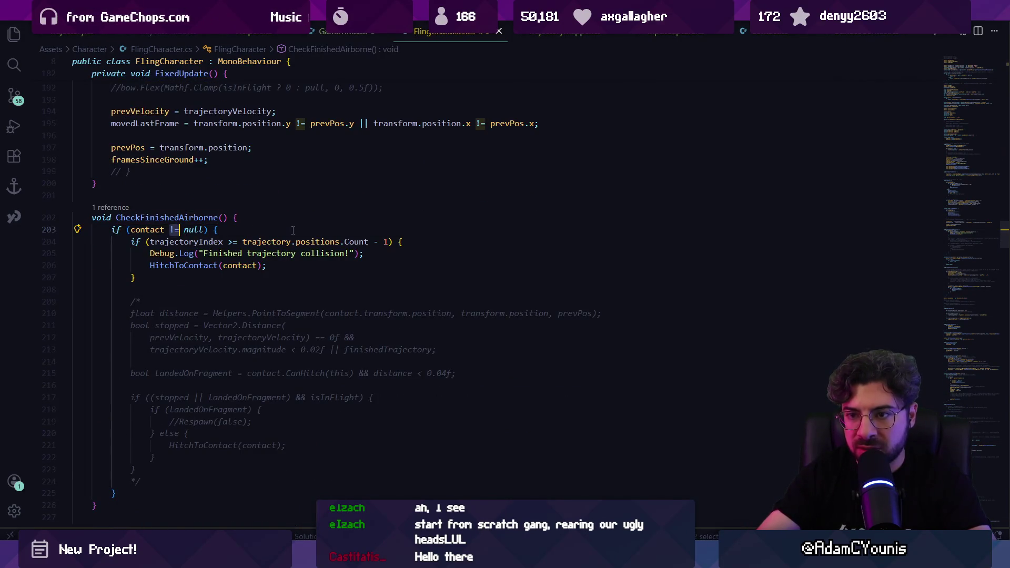
pyautogui.hotkey('ctrl', 'Right')
pyautogui.hotkey('ctrl', 'Right')
pyautogui.hotkey('ctrl', 'shift', 'Left')
pyautogui.hotkey('ctrl', 'shift', 'Left')
pyautogui.hotkey('ctrl', 'shift', 'Left')
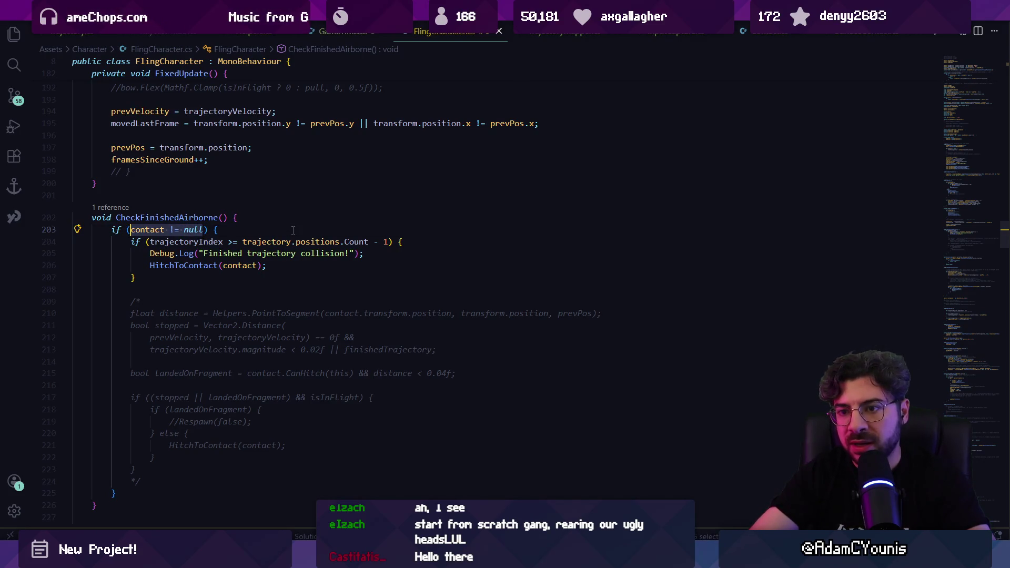
pyautogui.write('tr')
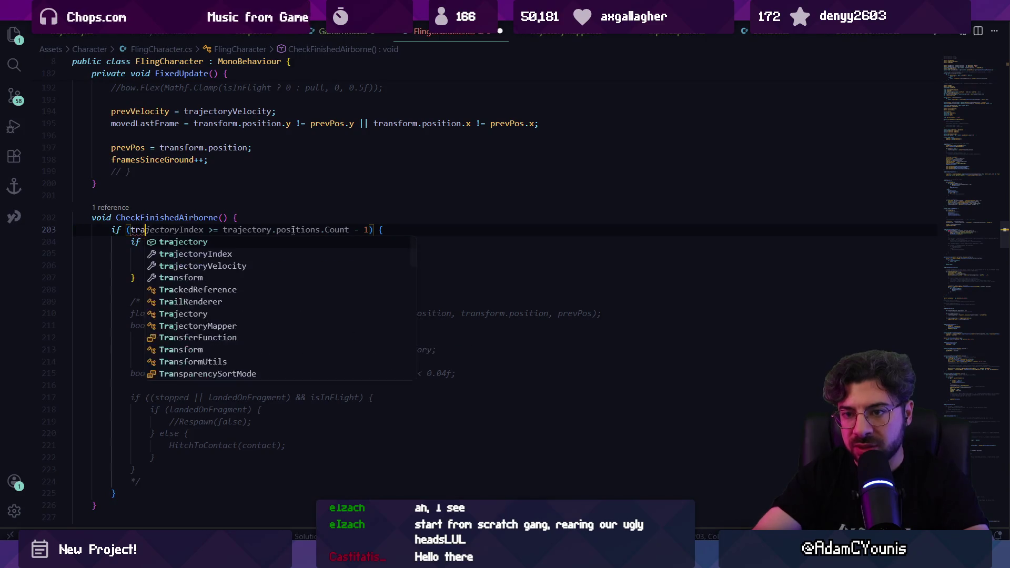
pyautogui.write('ajectory')
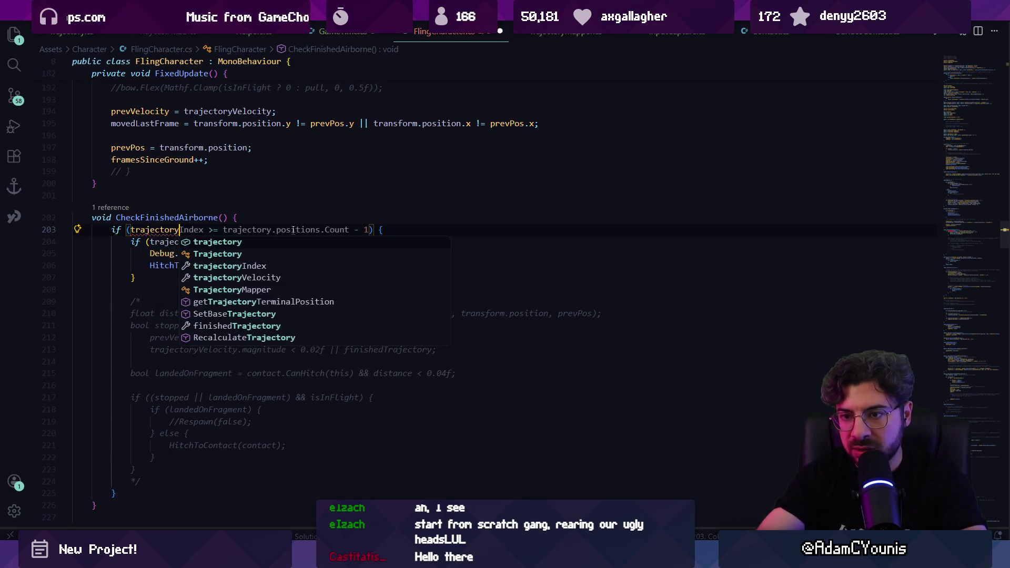
pyautogui.write('.succeeded')
pyautogui.press('Escape')
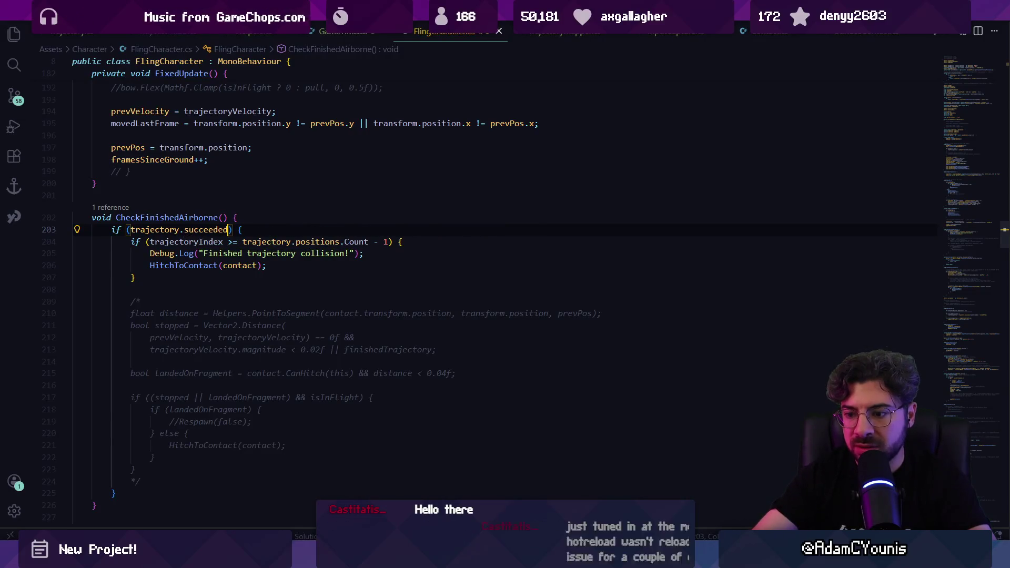
pyautogui.moveTo(345, 558)
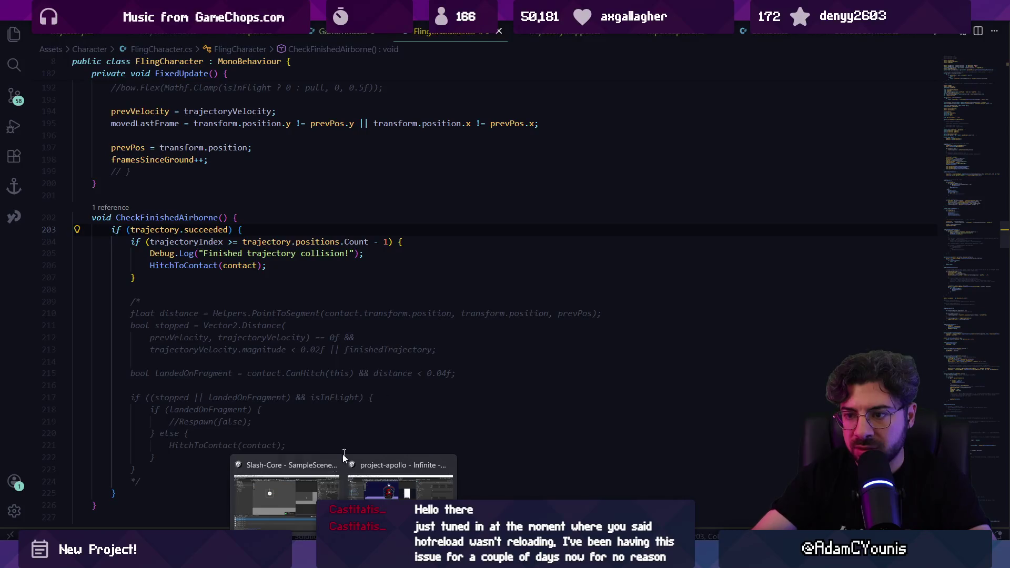
pyautogui.click(315, 487)
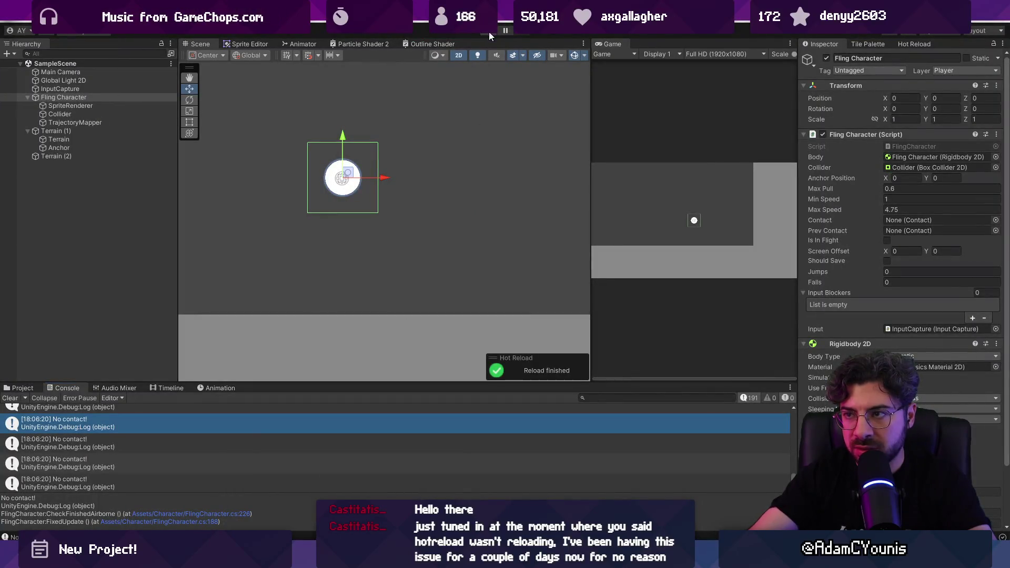
# Step: Fling the character twice in Play mode, seeing it land on the terrain with Jumps reaching 18
pyautogui.click(489, 36)
pyautogui.moveTo(707, 225)
pyautogui.mouseDown()
pyautogui.moveTo(702, 259)
pyautogui.moveTo(677, 219)
pyautogui.moveTo(669, 227)
pyautogui.moveTo(674, 210)
pyautogui.moveTo(690, 239)
pyautogui.moveTo(680, 241)
pyautogui.mouseUp()
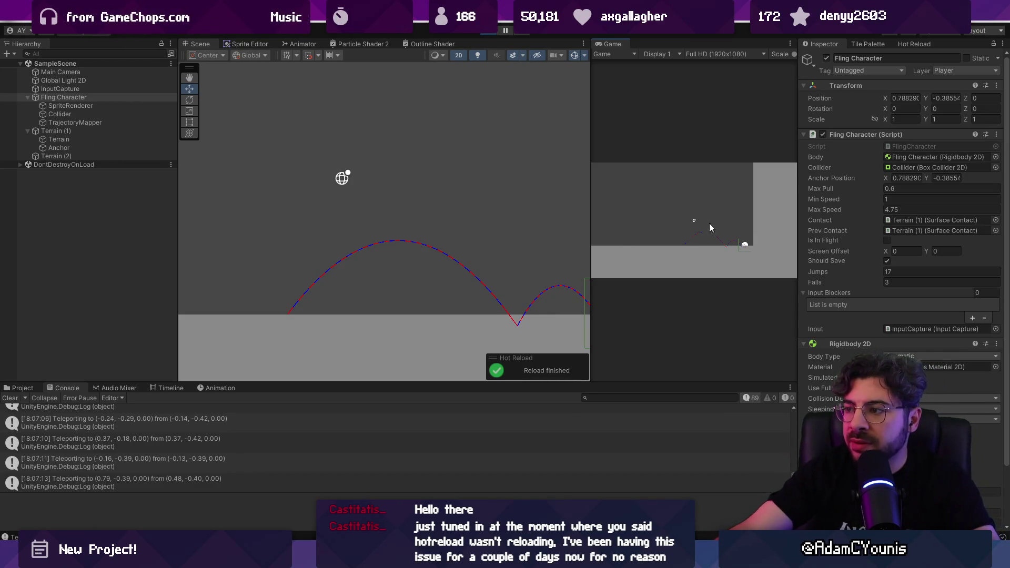
pyautogui.moveTo(757, 250); pyautogui.dragTo(764, 262)
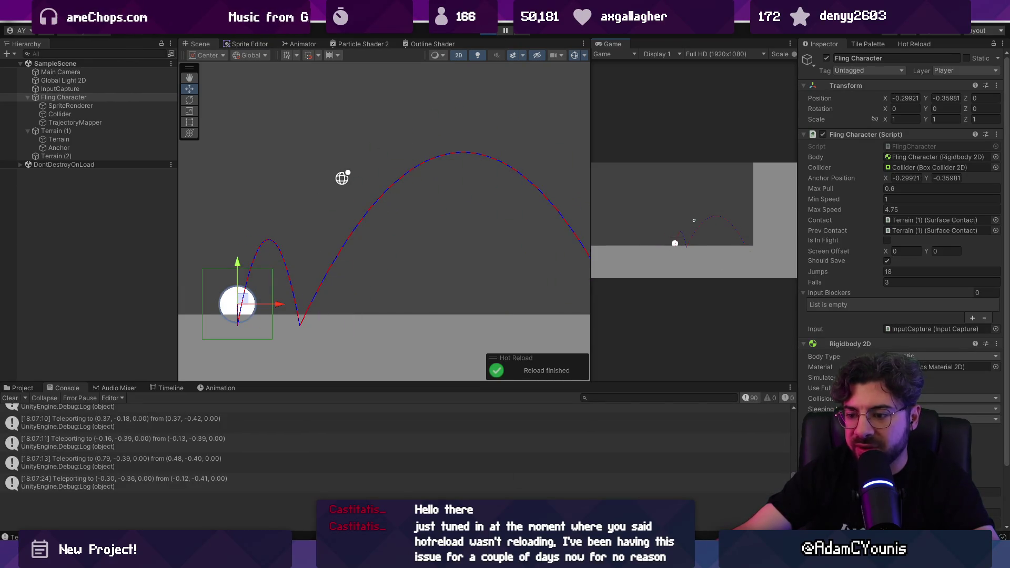
pyautogui.hotkey('alt', 'Tab')
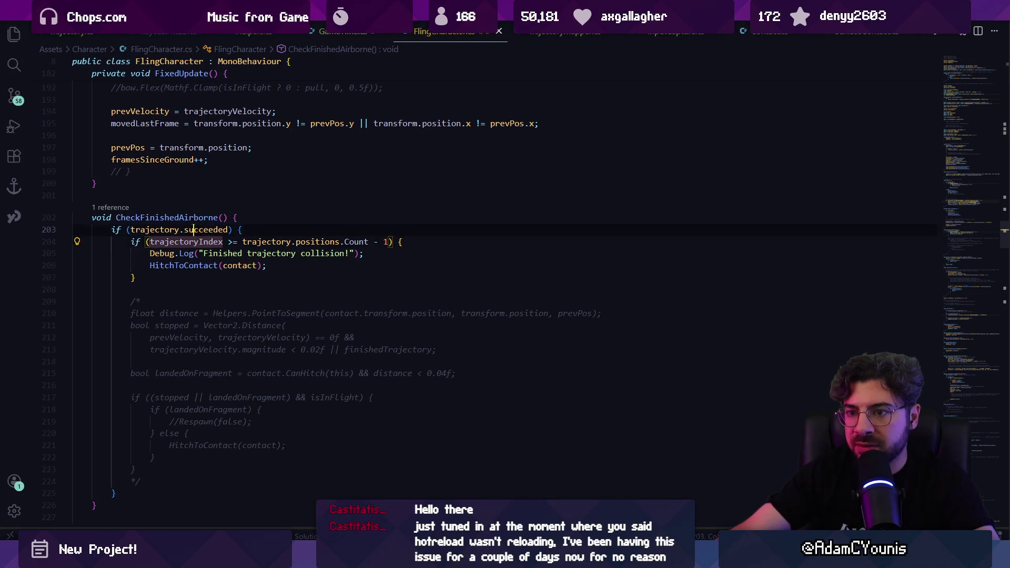
# Step: Jump to where the succeeded flag is declared and search the file for it
pyautogui.keyDown('ctrl'); pyautogui.click(213, 230); pyautogui.keyUp('ctrl')
pyautogui.hotkey('ctrl', 'f')
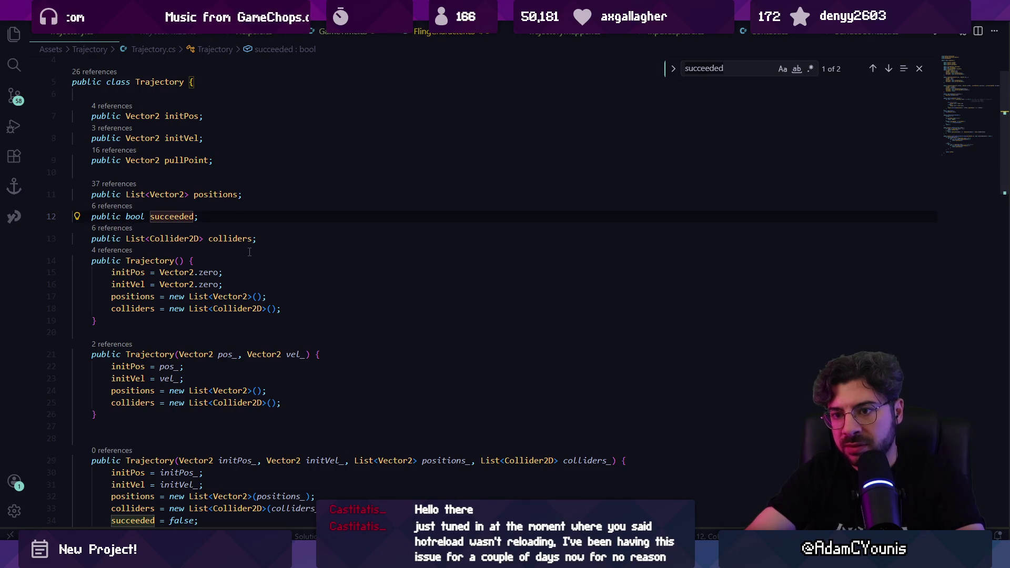
pyautogui.press('Escape')
pyautogui.hotkey('ctrl', 'p')
pyautogui.press('Escape')
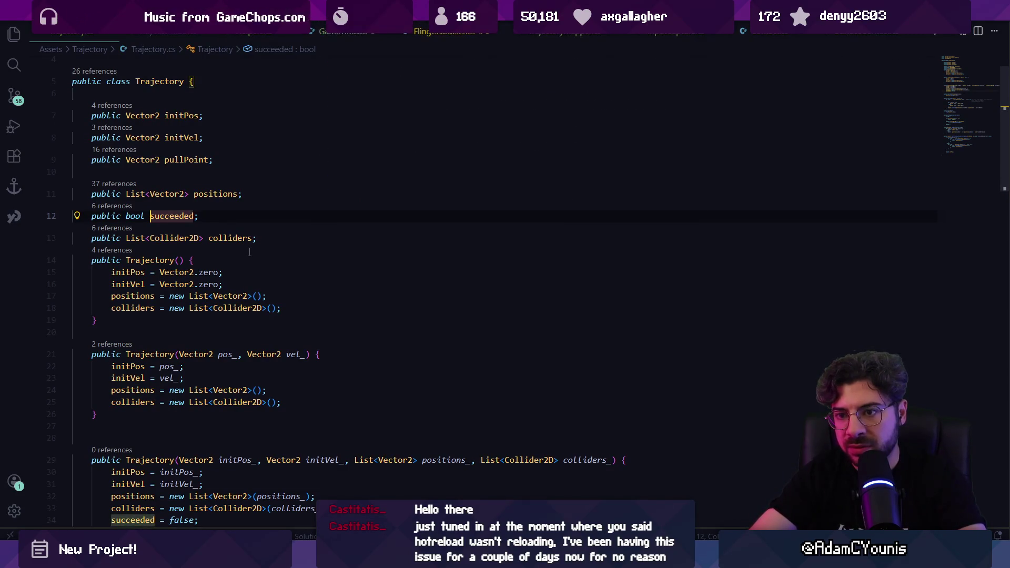
pyautogui.hotkey('ctrl', 'f')
# Step: Open TrajectoryMapper.cs and search it for 'points ='
pyautogui.hotkey('ctrl', 'p')
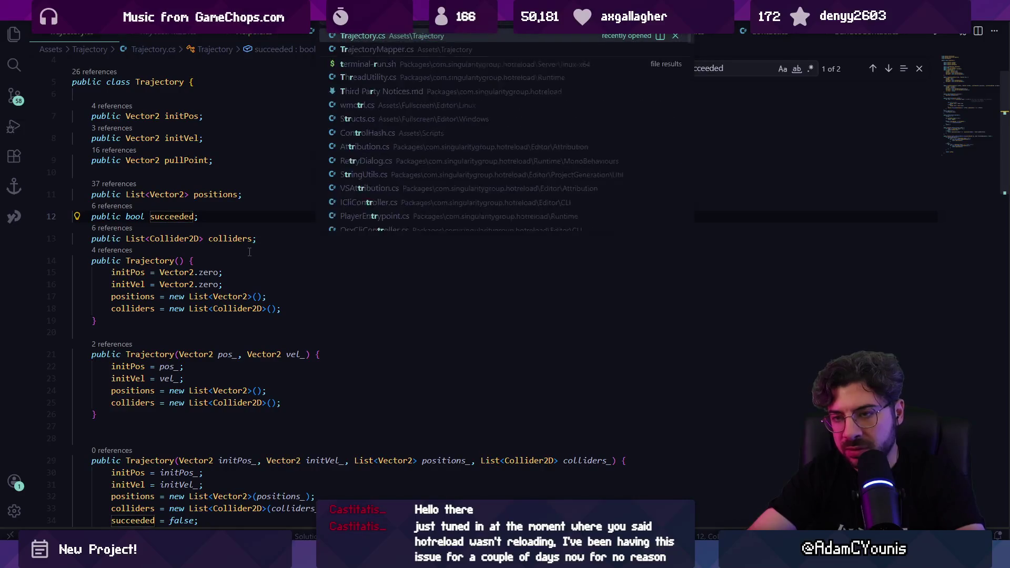
pyautogui.press('Return')
pyautogui.hotkey('ctrl', 'f')
pyautogui.write('pointrs =')
pyautogui.press('BackSpace')
pyautogui.press('BackSpace')
pyautogui.press('BackSpace')
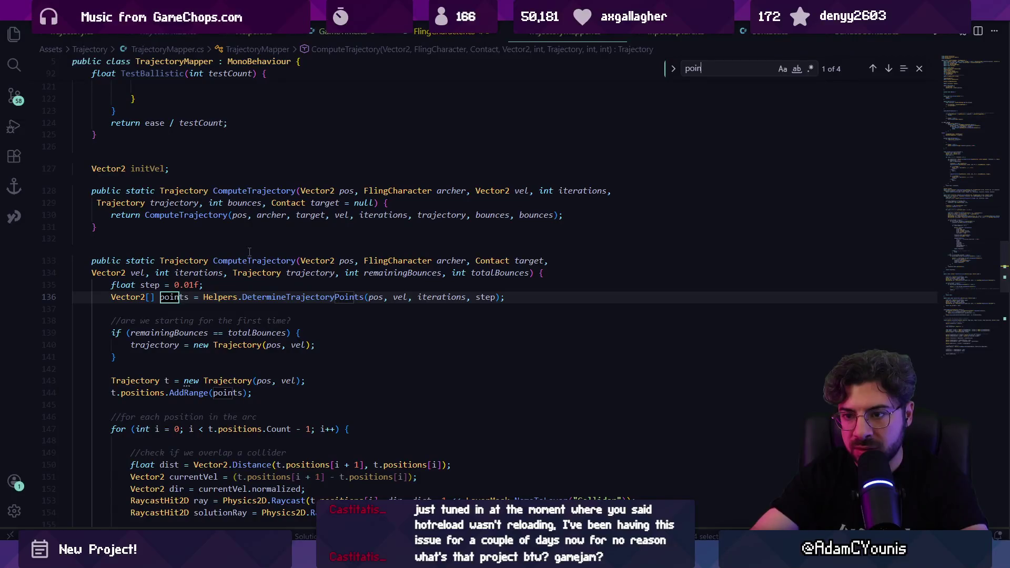
pyautogui.write('= new')
pyautogui.press('BackSpace')
pyautogui.press('BackSpace')
pyautogui.press('BackSpace')
pyautogui.press('Escape')
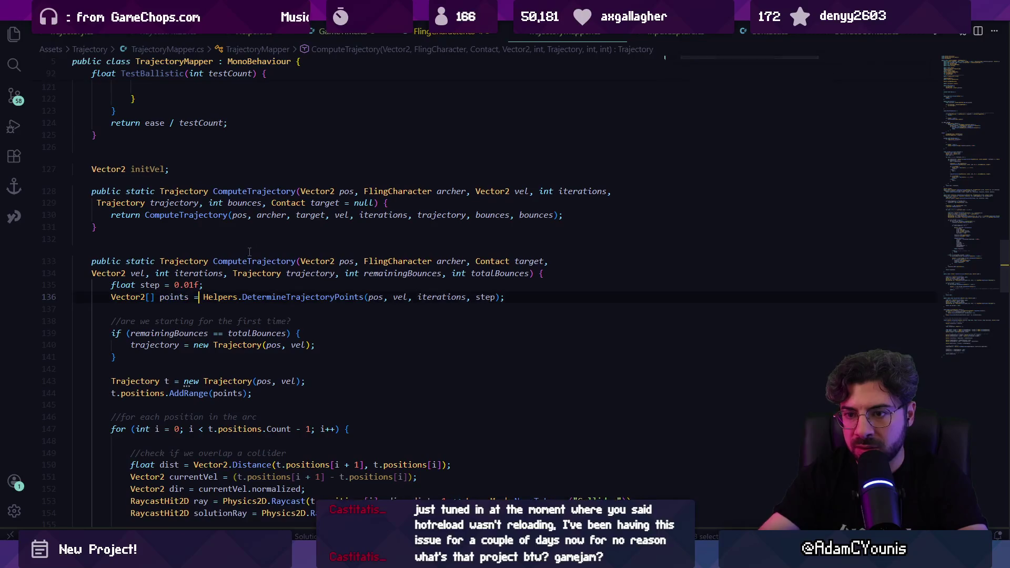
# Step: Follow the DetermineTrajectoryPoints call in ComputeTrajectory to its definition in Helpers.cs
pyautogui.click(284, 298)
pyautogui.click(231, 216)
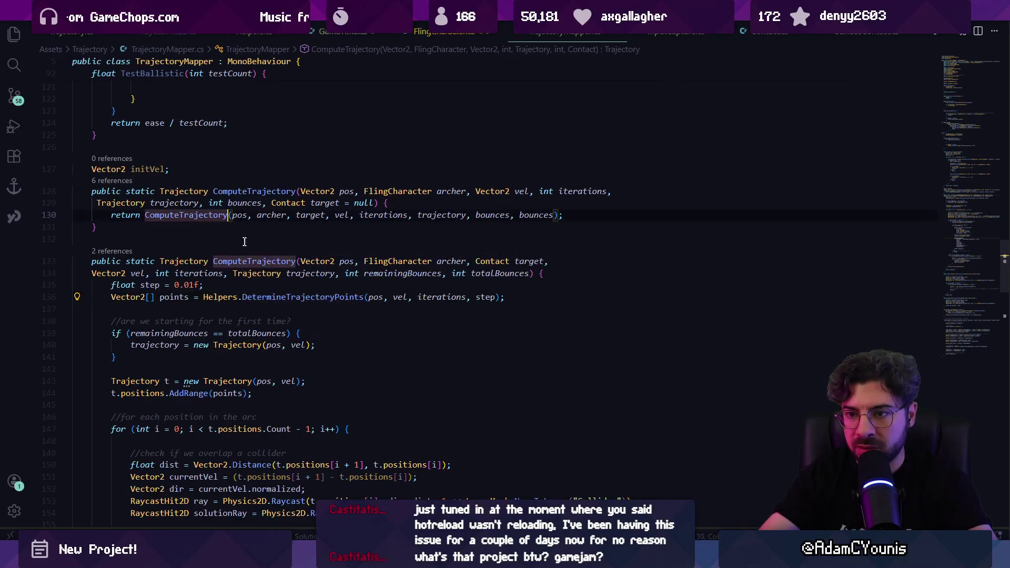
pyautogui.click(282, 298)
pyautogui.scroll(-3, 302, 299)
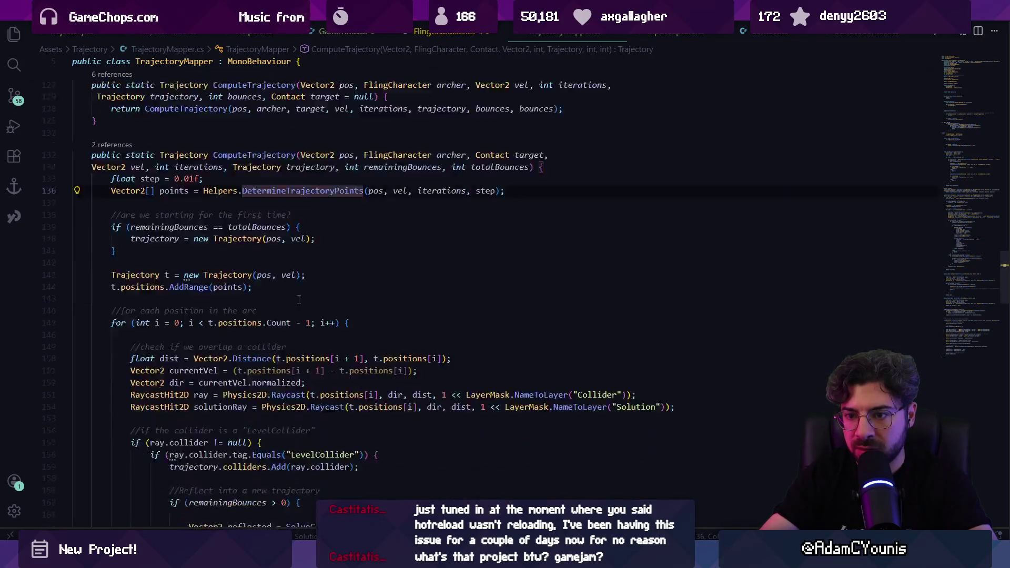
pyautogui.keyDown('ctrl'); pyautogui.click(316, 193); pyautogui.keyUp('ctrl')
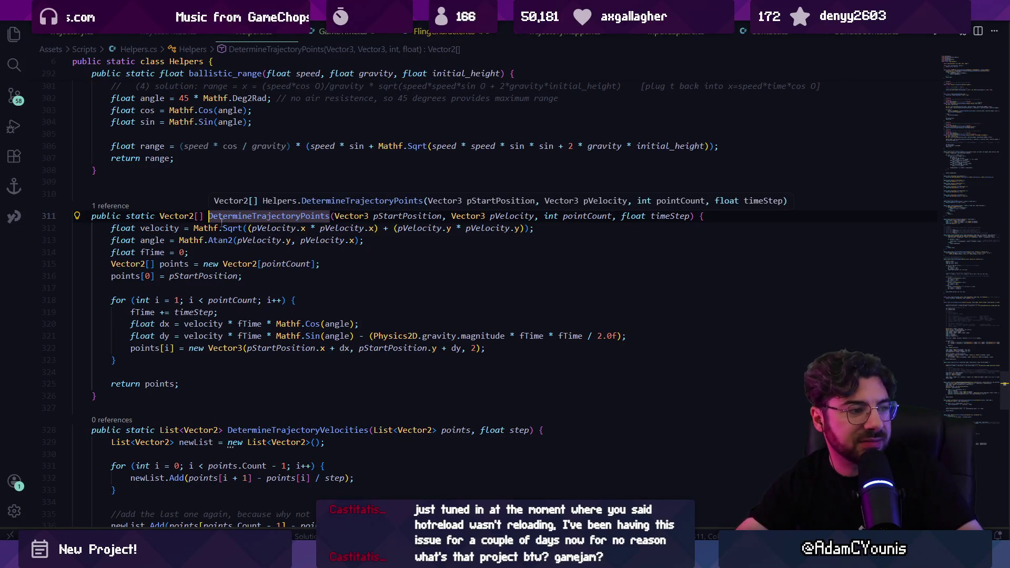
# Step: Review fTime and pointCount uses, search 'points.', then navigate back to TrajectoryMapper.cs's call with step 0.01f
pyautogui.click(413, 256)
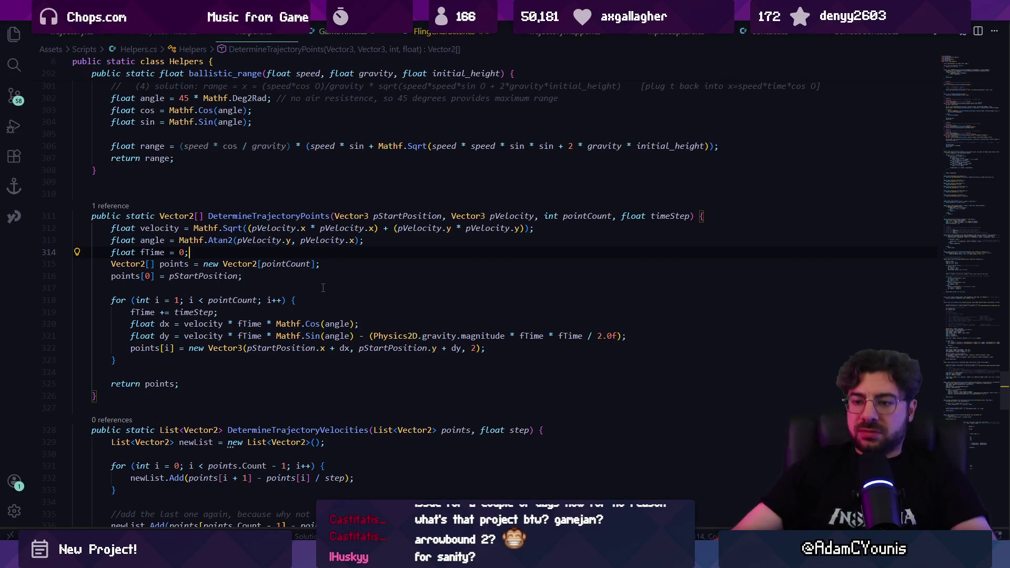
pyautogui.click(255, 300)
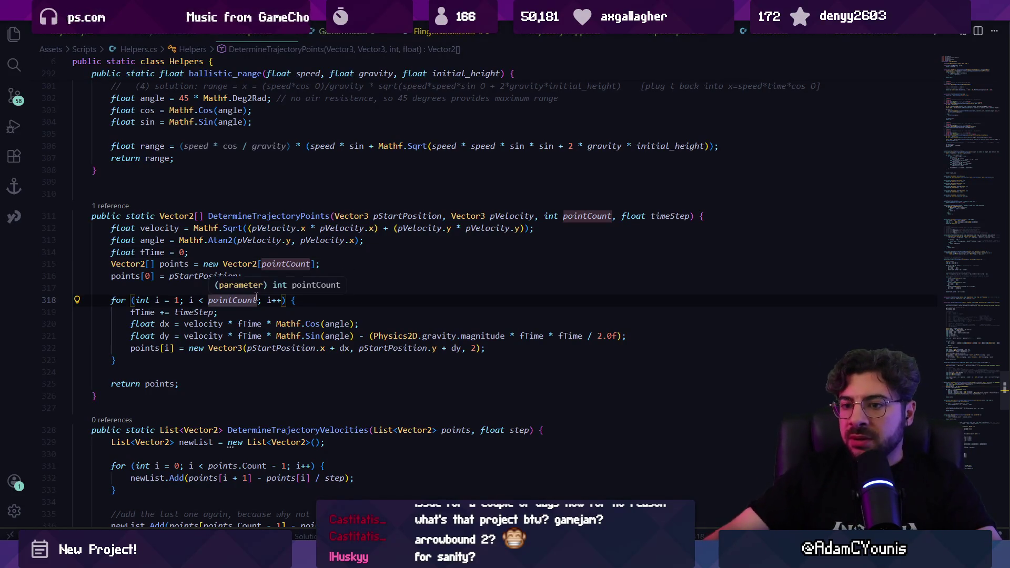
pyautogui.click(267, 252)
pyautogui.hotkey('ctrl', 'f')
pyautogui.write('poins')
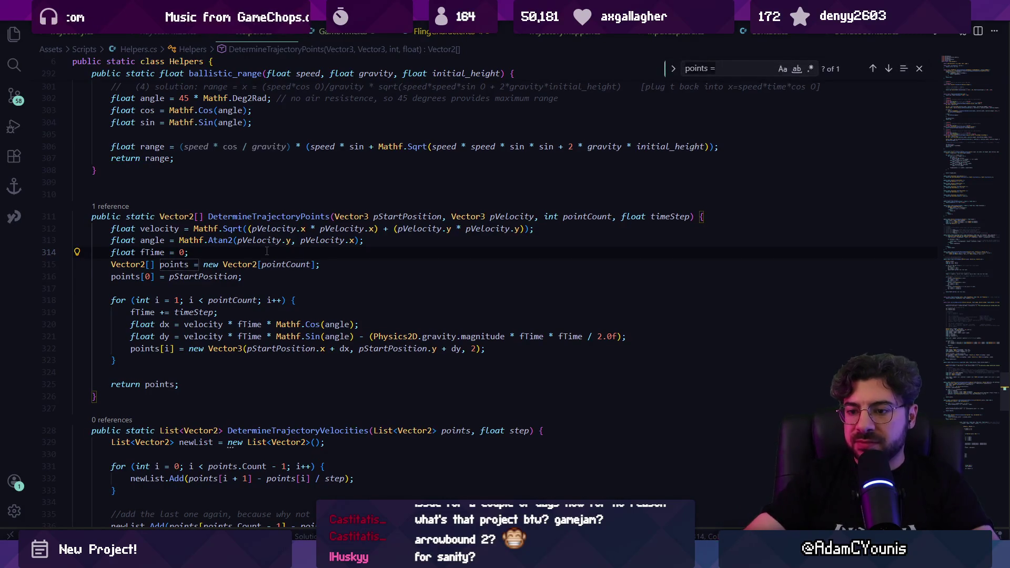
pyautogui.press('BackSpace')
pyautogui.press('BackSpace')
pyautogui.write('ts.ad')
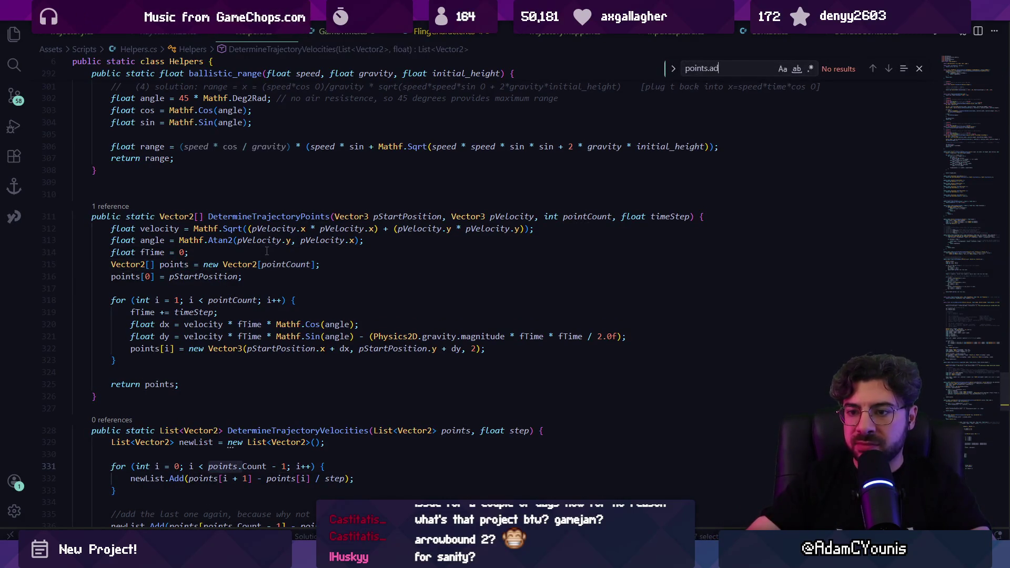
pyautogui.press('BackSpace')
pyautogui.press('BackSpace')
pyautogui.press('BackSpace')
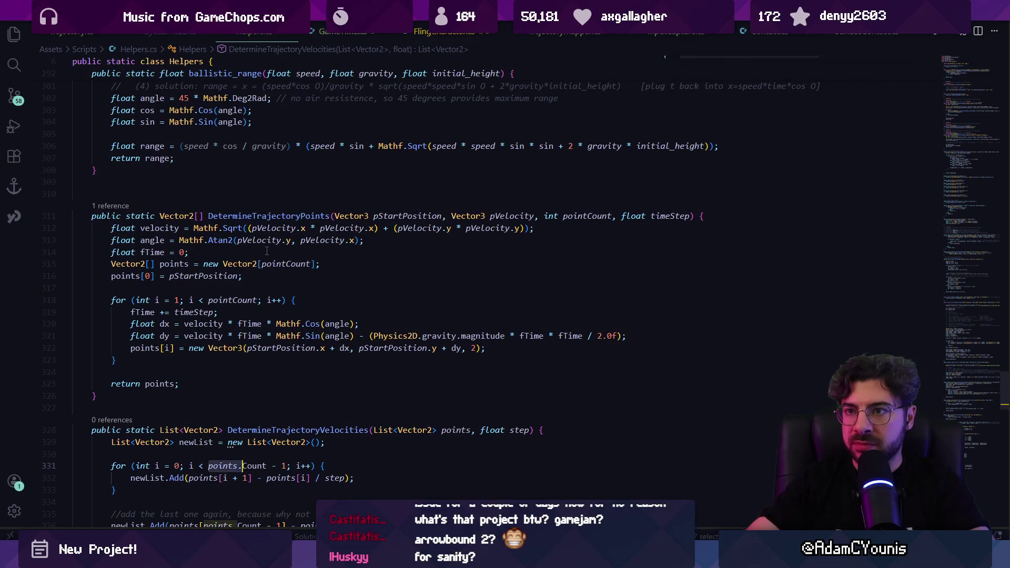
pyautogui.hotkey('alt', 'Left')
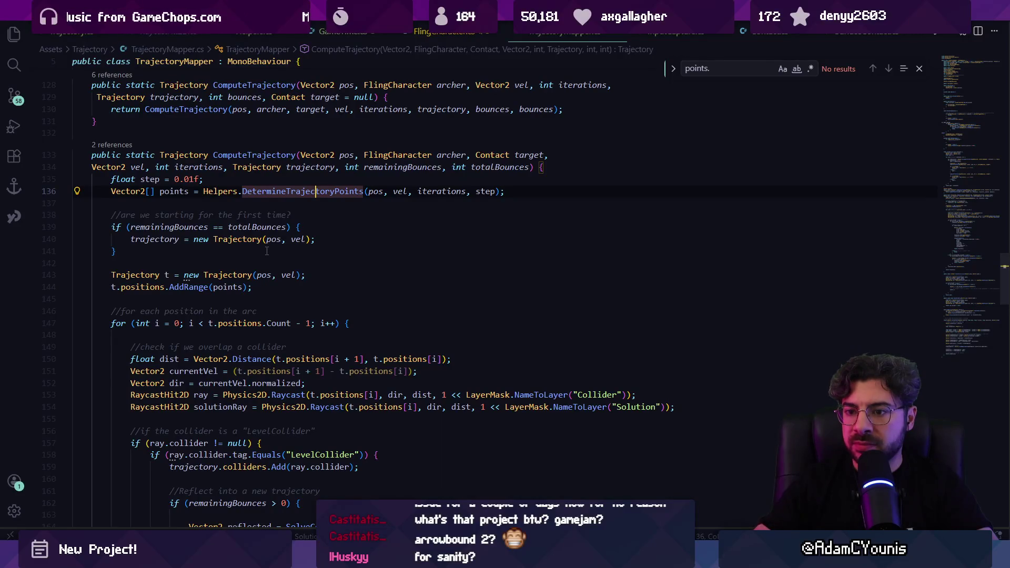
pyautogui.scroll(-1, 267, 251)
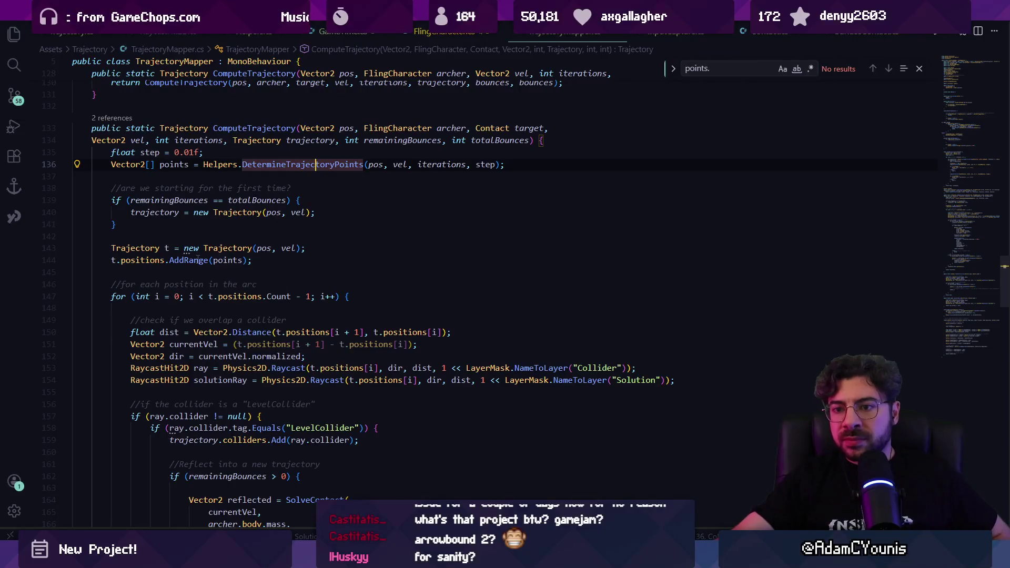
pyautogui.click(198, 260)
pyautogui.click(159, 261)
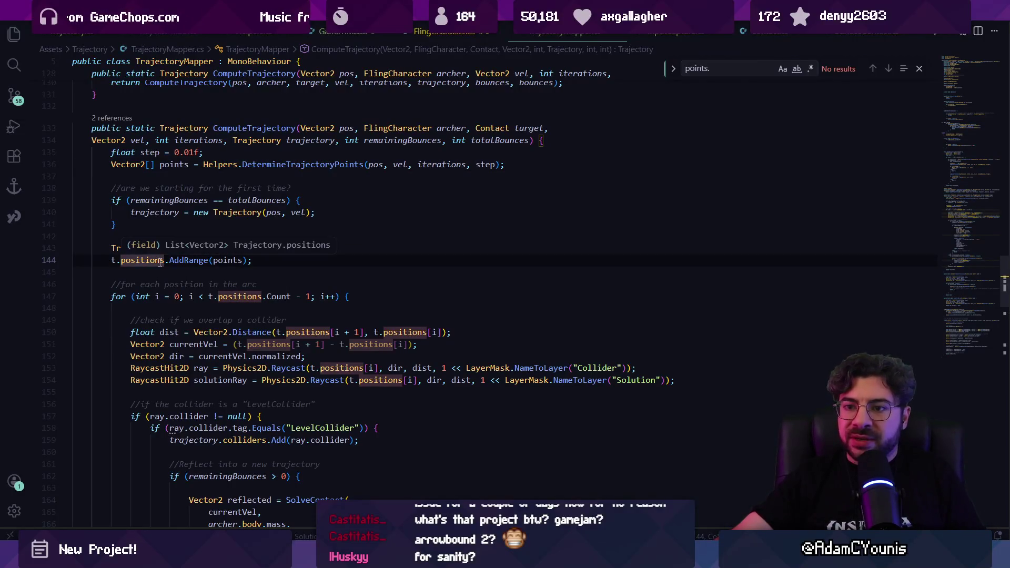
pyautogui.click(207, 263)
pyautogui.scroll(-1, 171, 256)
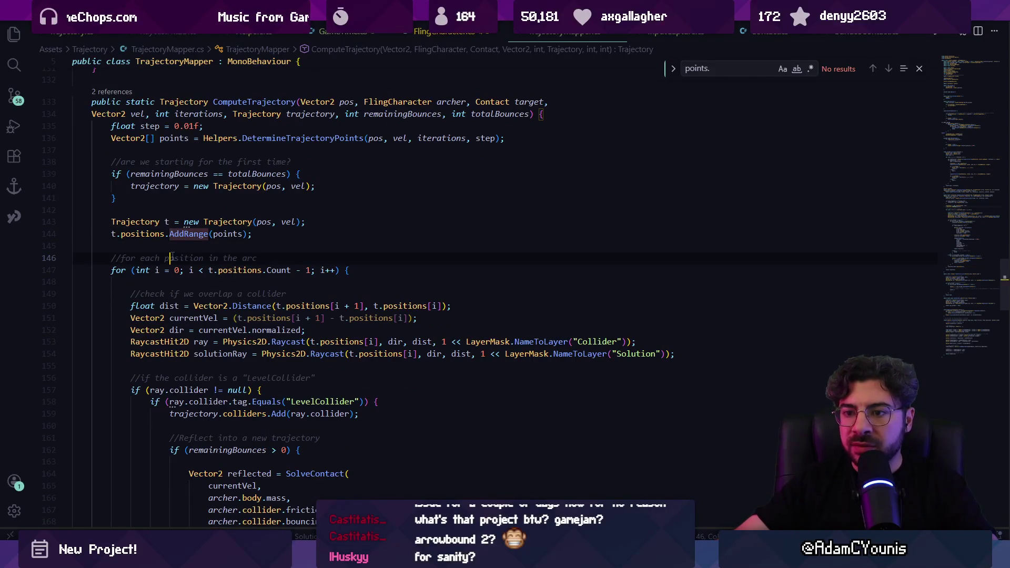
pyautogui.scroll(-9, 193, 298)
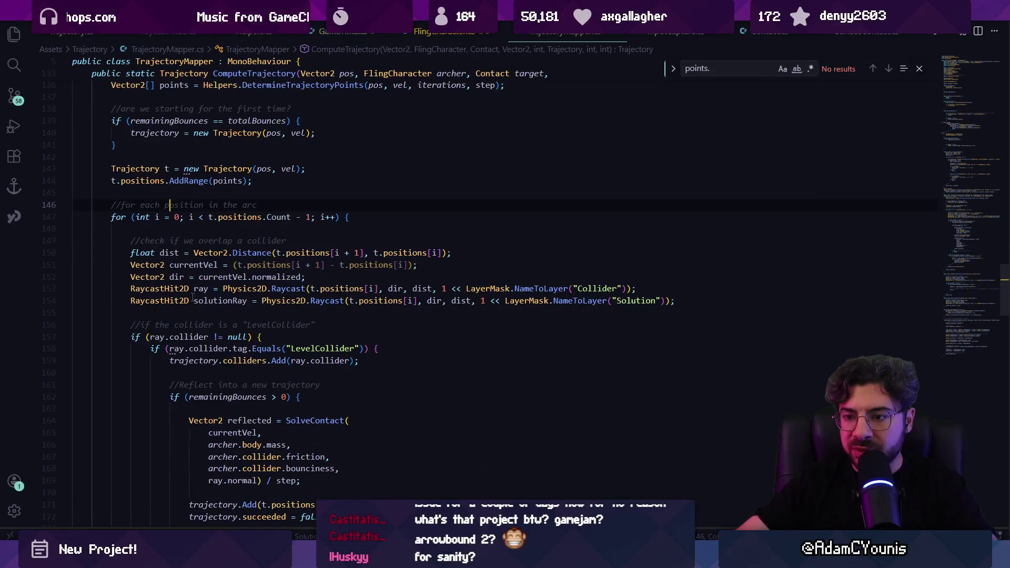
pyautogui.scroll(-2, 183, 324)
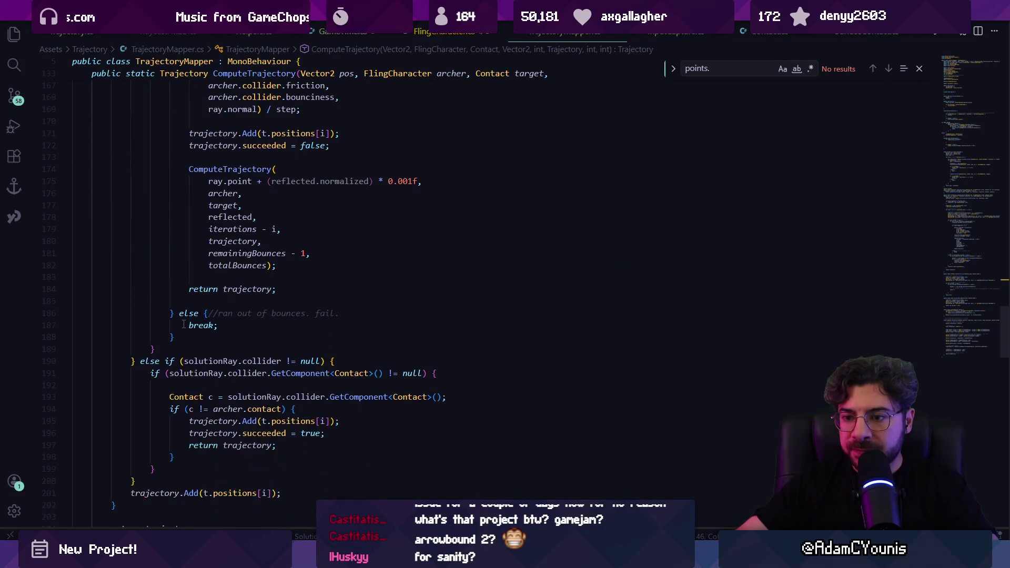
pyautogui.scroll(-3, 185, 323)
pyautogui.click(353, 327)
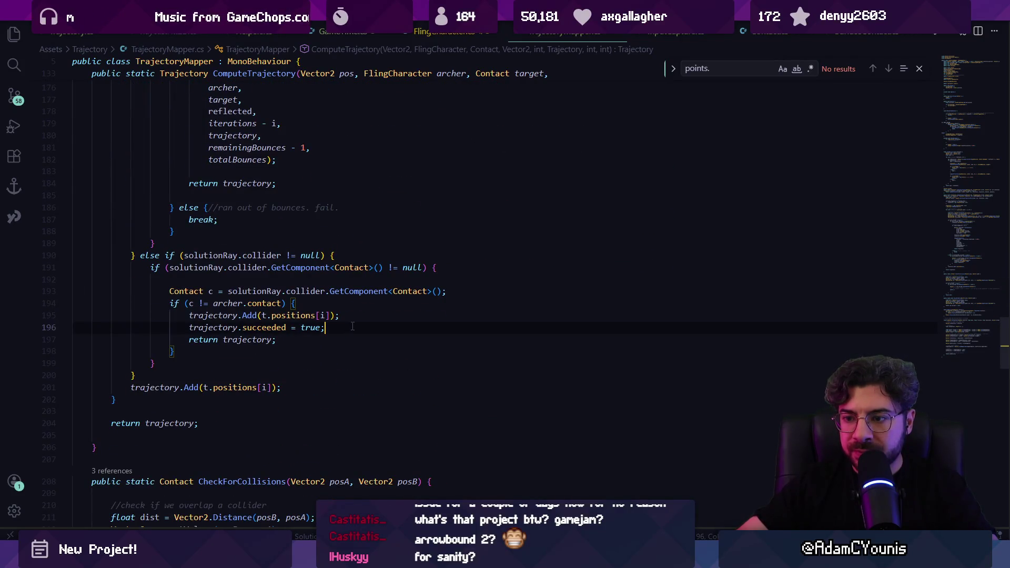
pyautogui.click(245, 315)
pyautogui.scroll(8, 246, 313)
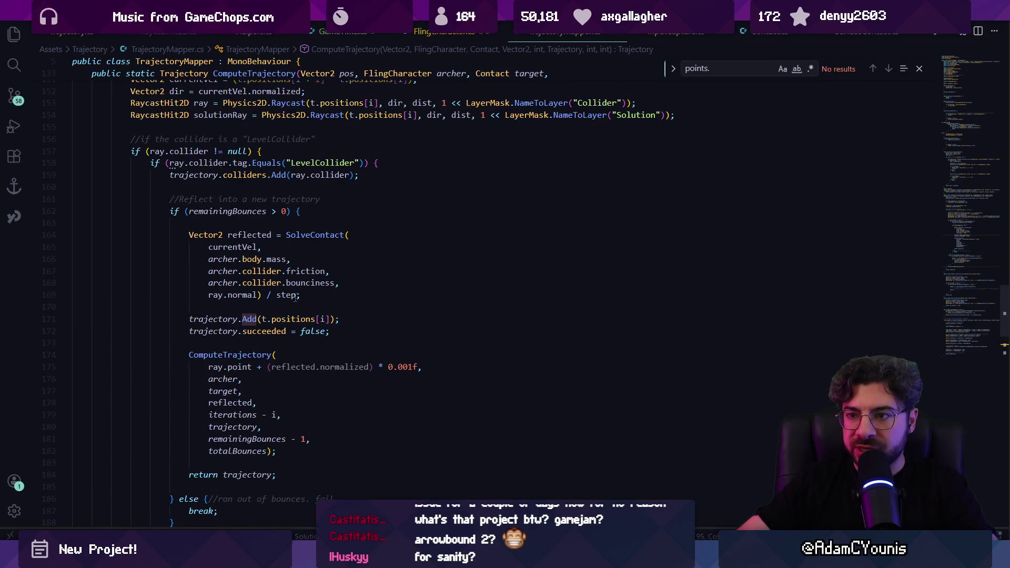
pyautogui.scroll(6, 295, 298)
pyautogui.scroll(-7, 296, 301)
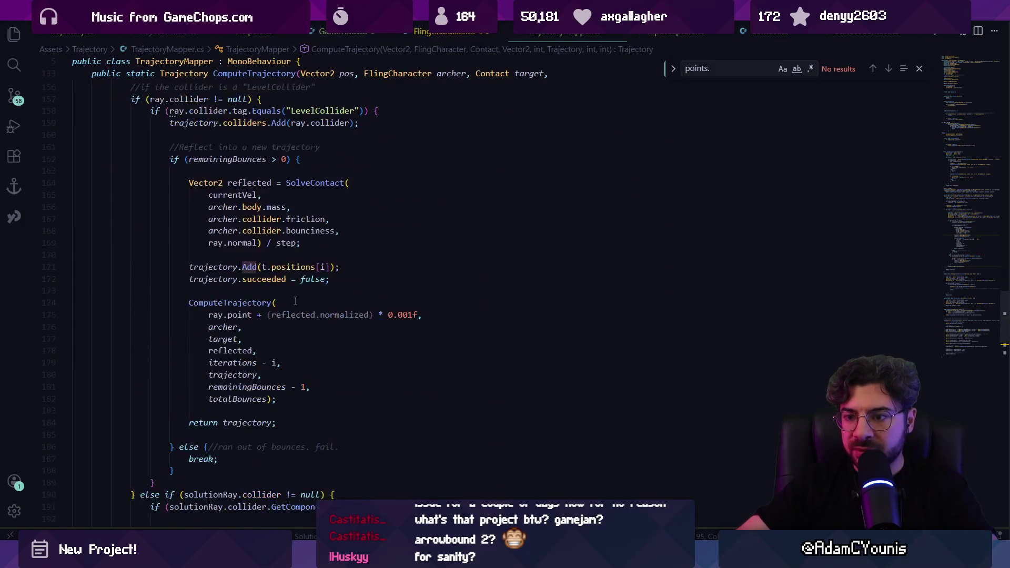
pyautogui.scroll(-5, 296, 301)
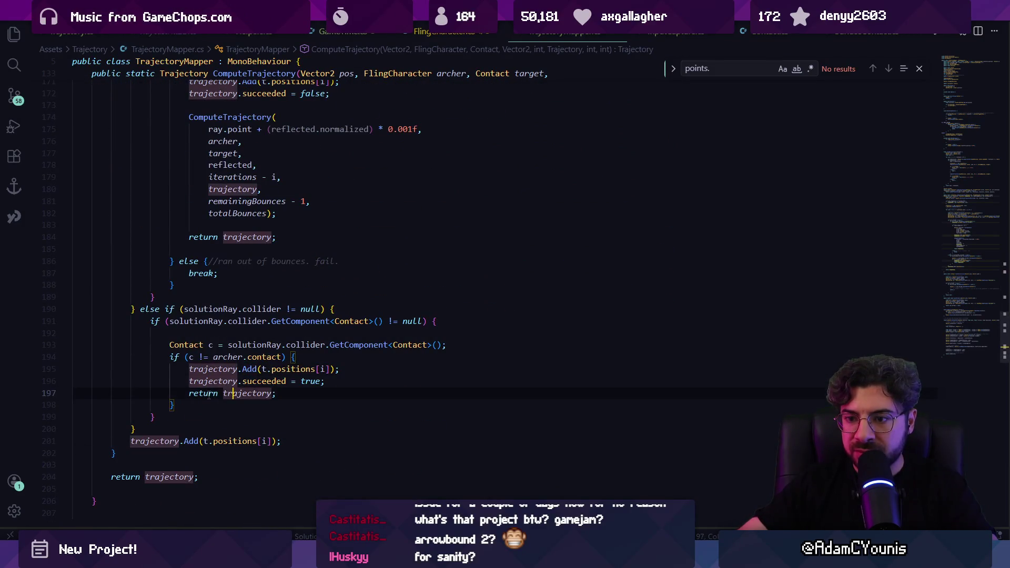
pyautogui.scroll(-2, 348, 303)
pyautogui.click(348, 303)
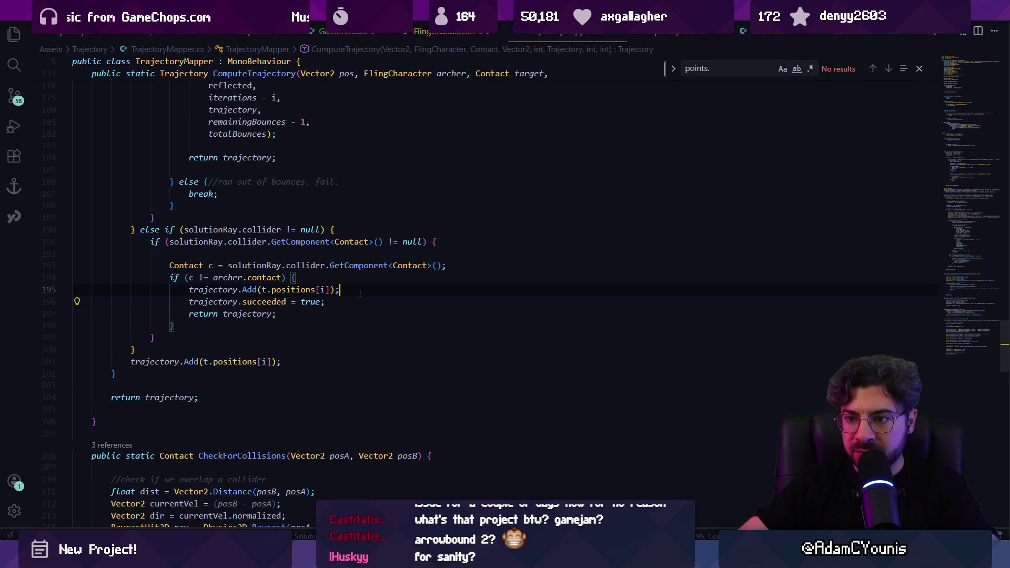
pyautogui.press('Return')
pyautogui.write('Debug.o')
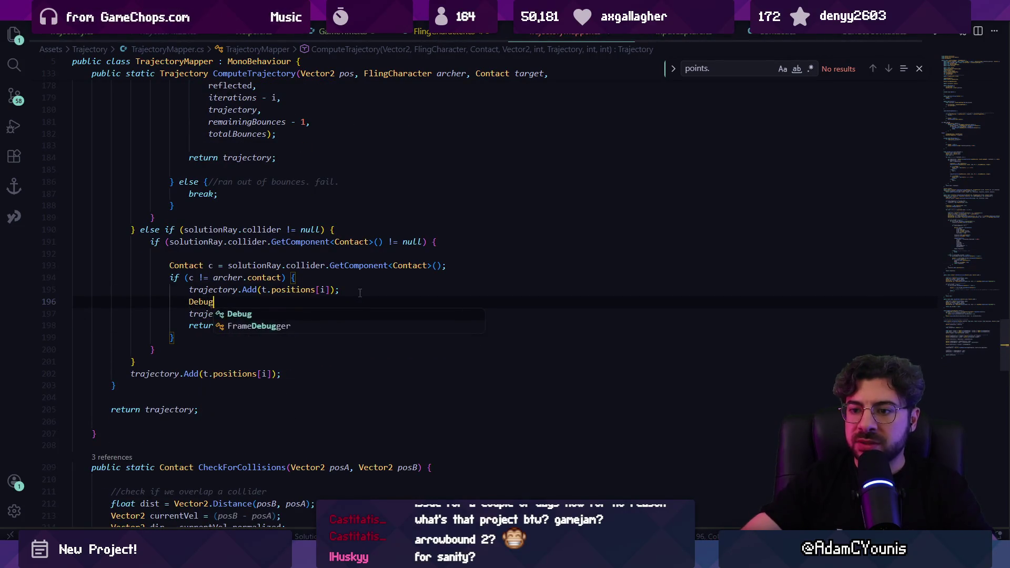
pyautogui.press('Tab')
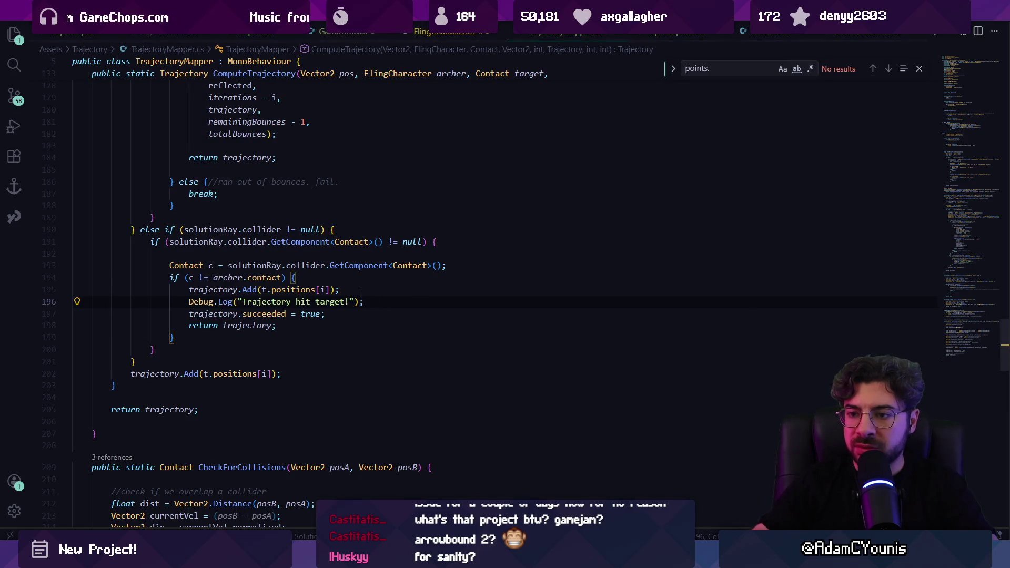
pyautogui.write('at')
pyautogui.press('Tab')
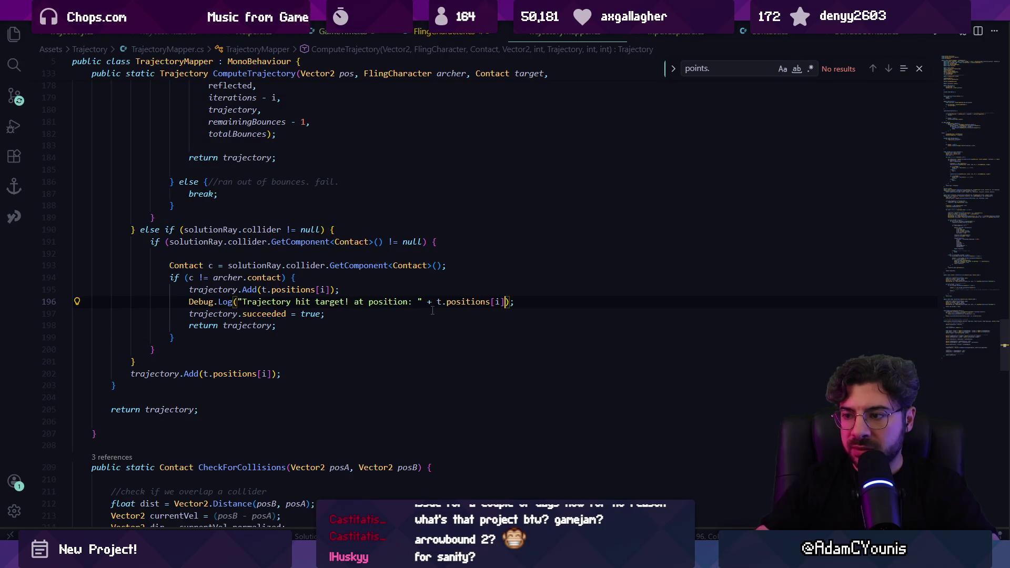
pyautogui.hotkey('ctrl', 'shift', 'Left')
pyautogui.hotkey('ctrl', 'shift', 'Left')
pyautogui.hotkey('ctrl', 'shift', 'Left')
pyautogui.write('i')
pyautogui.press('Escape')
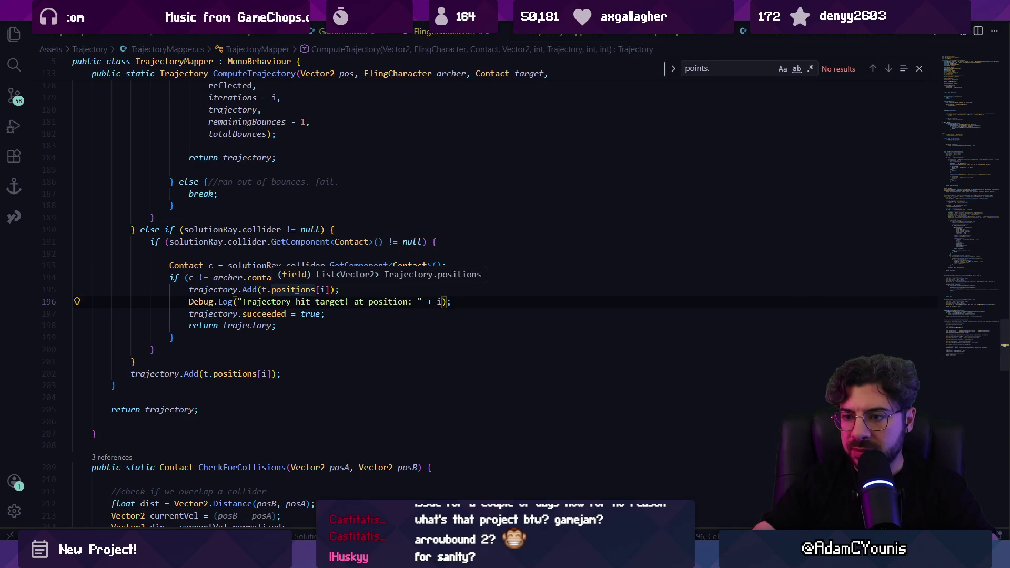
pyautogui.hotkey('ctrl', 'z')
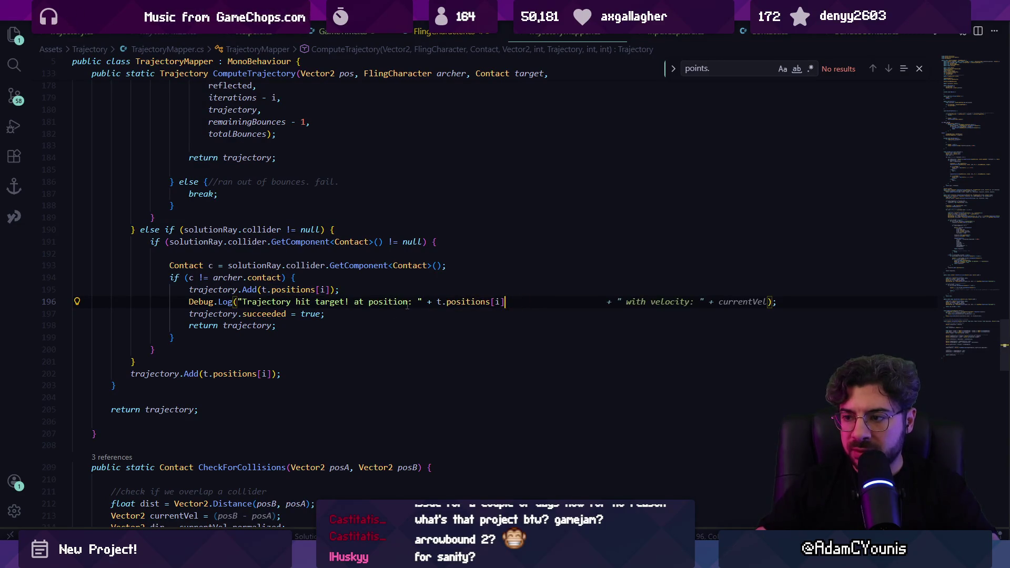
pyautogui.hotkey('ctrl', 'shift', 'Left')
pyautogui.hotkey('ctrl', 'shift', 'Left')
pyautogui.hotkey('ctrl', 'shift', 'Left')
pyautogui.press('BackSpace')
pyautogui.write('.cou')
pyautogui.write('posi')
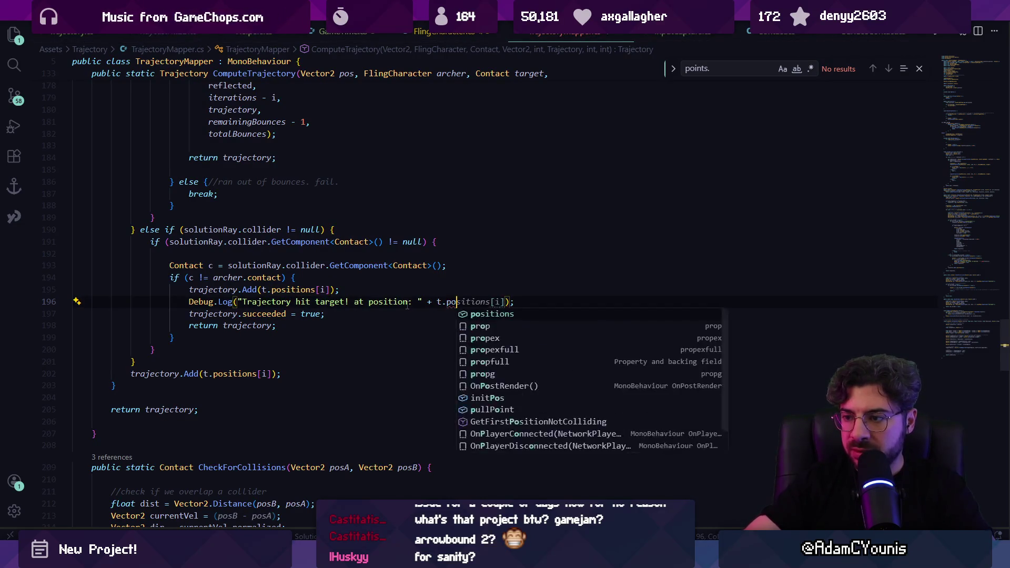
pyautogui.write('tions.Count')
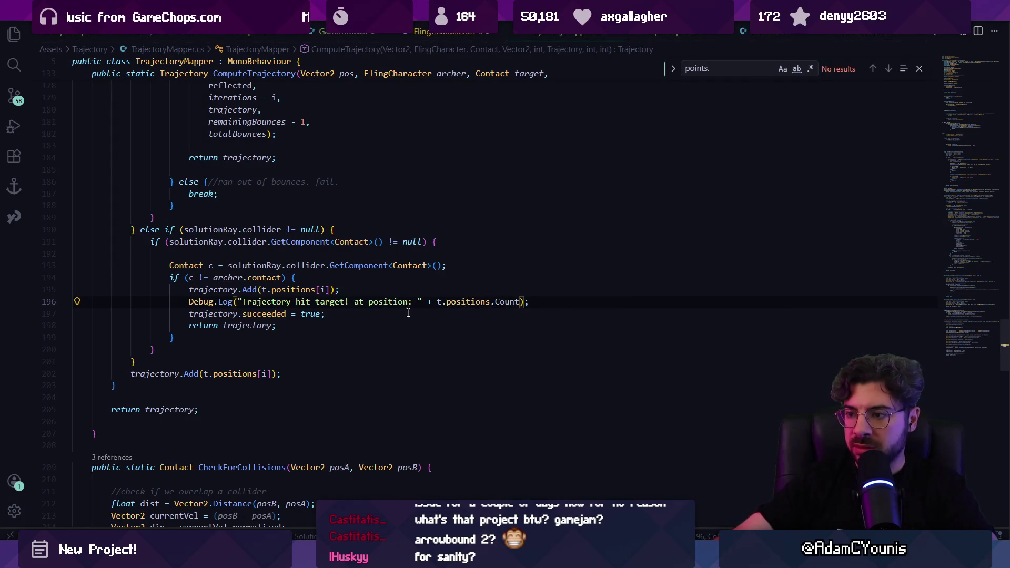
pyautogui.press('Escape')
pyautogui.press('BackSpace')
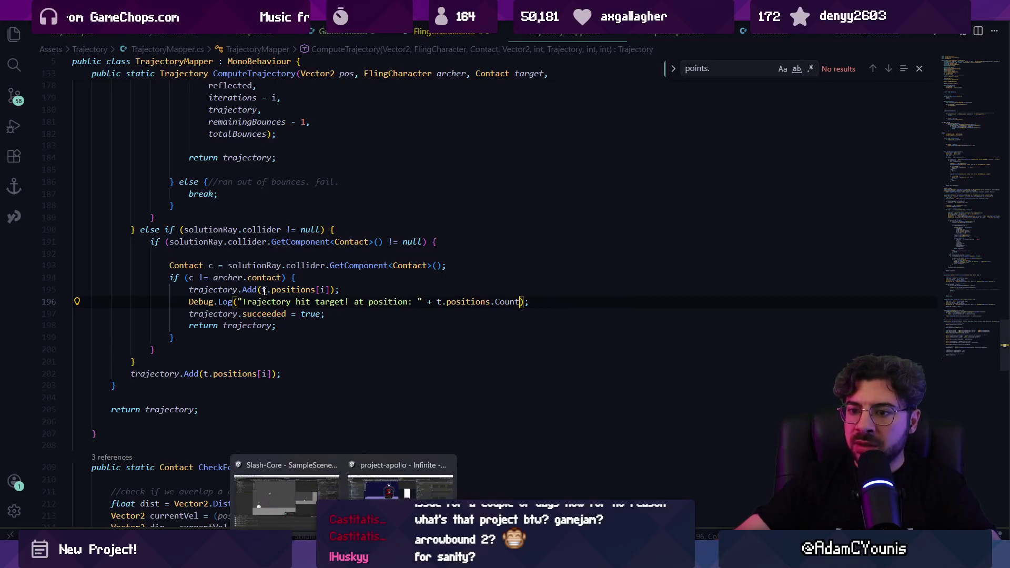
pyautogui.click(209, 289)
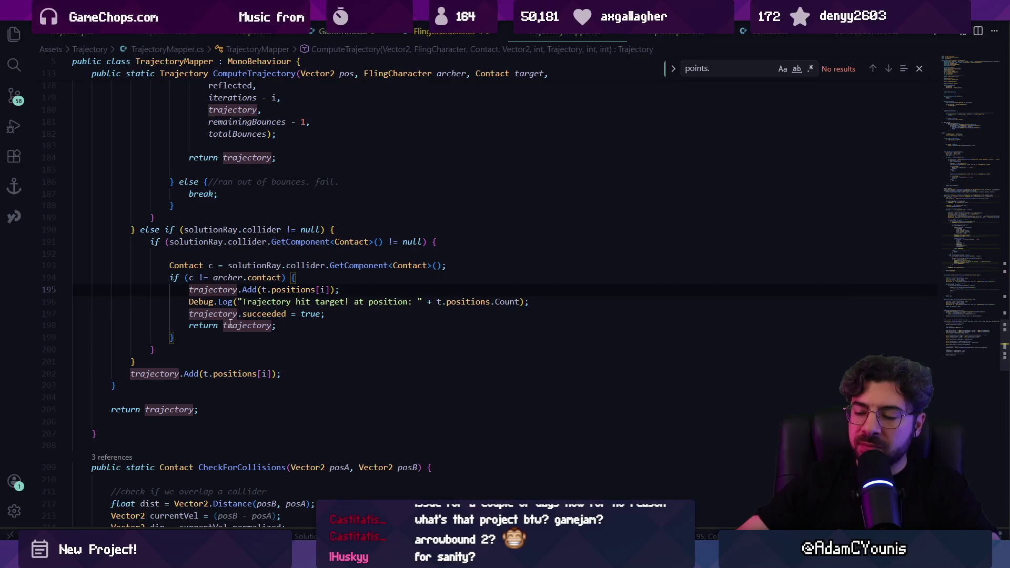
pyautogui.tripleClick(255, 302)
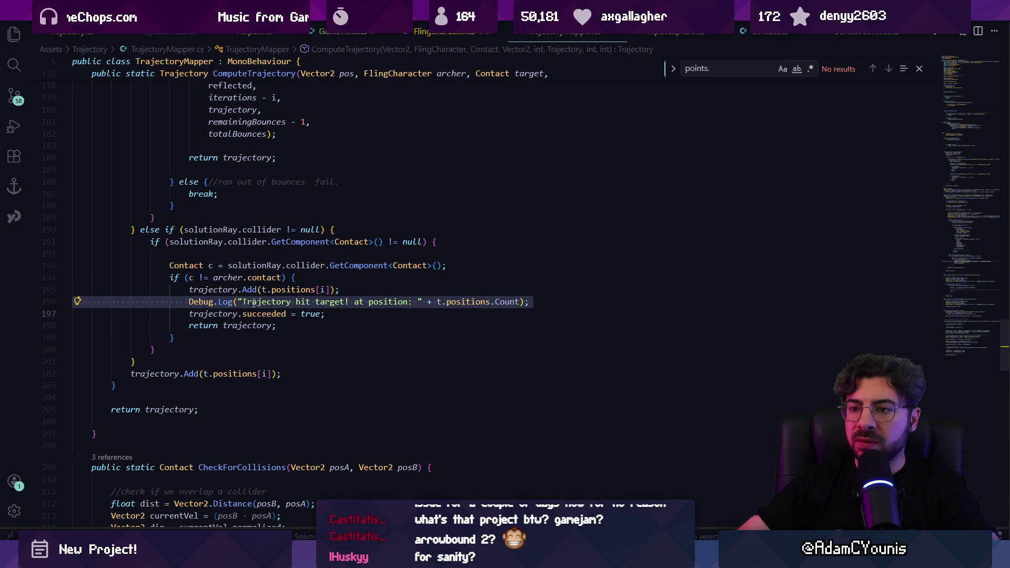
pyautogui.scroll(4, 259, 302)
pyautogui.tripleClick(256, 255)
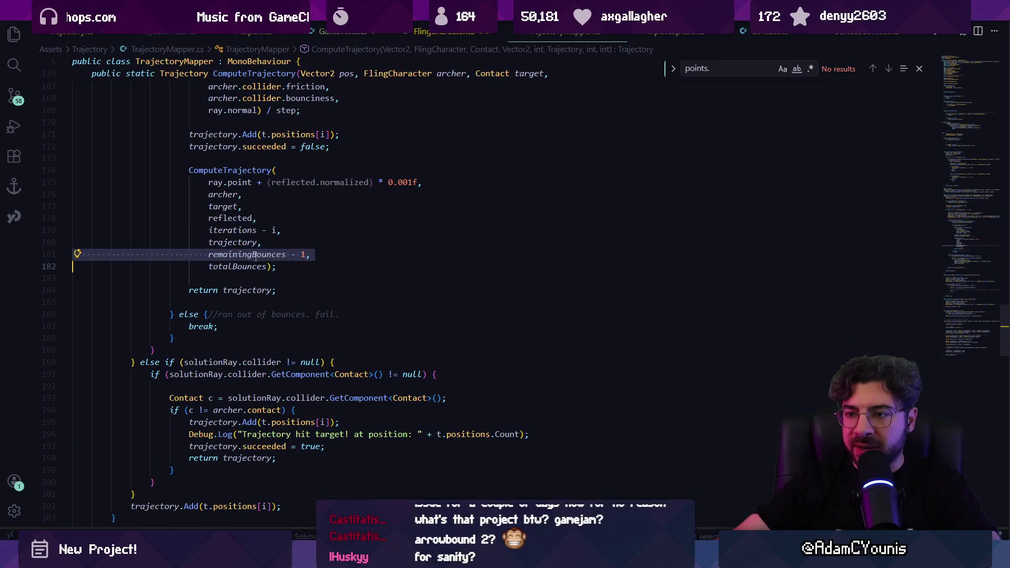
pyautogui.tripleClick(328, 435)
pyautogui.press('BackSpace')
pyautogui.press('Return')
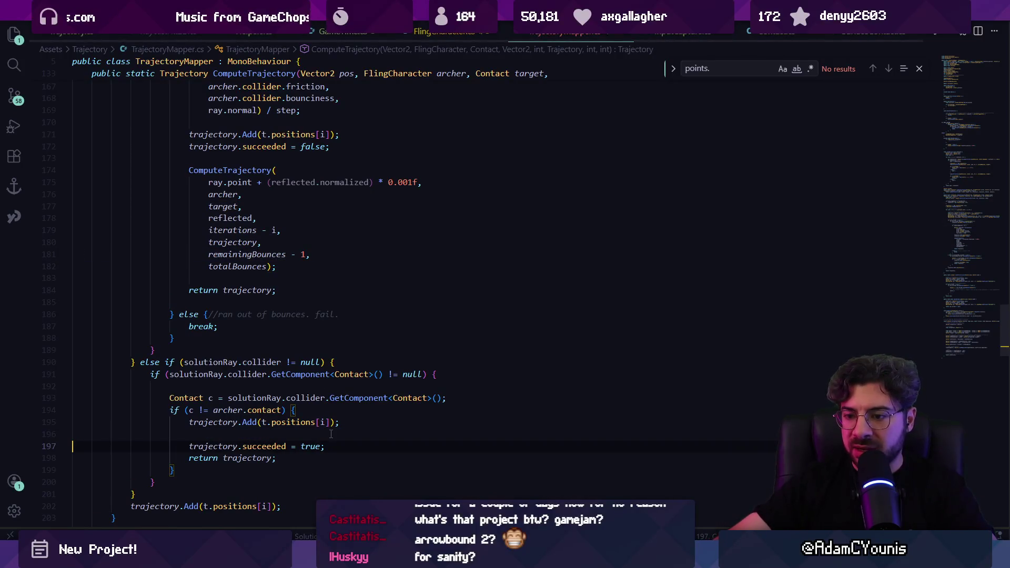
pyautogui.press('BackSpace')
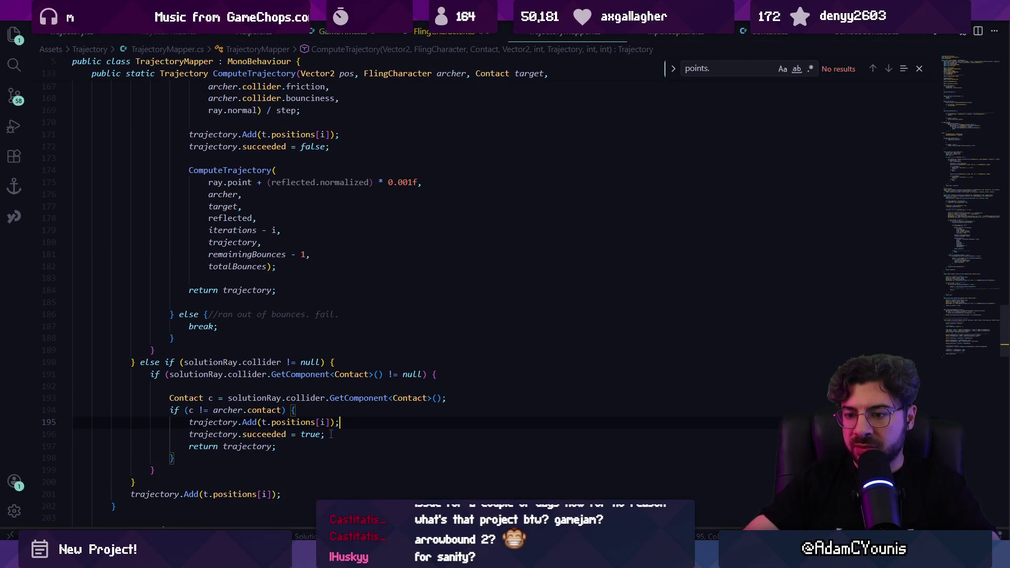
pyautogui.scroll(20, 252, 257)
pyautogui.scroll(2, 252, 257)
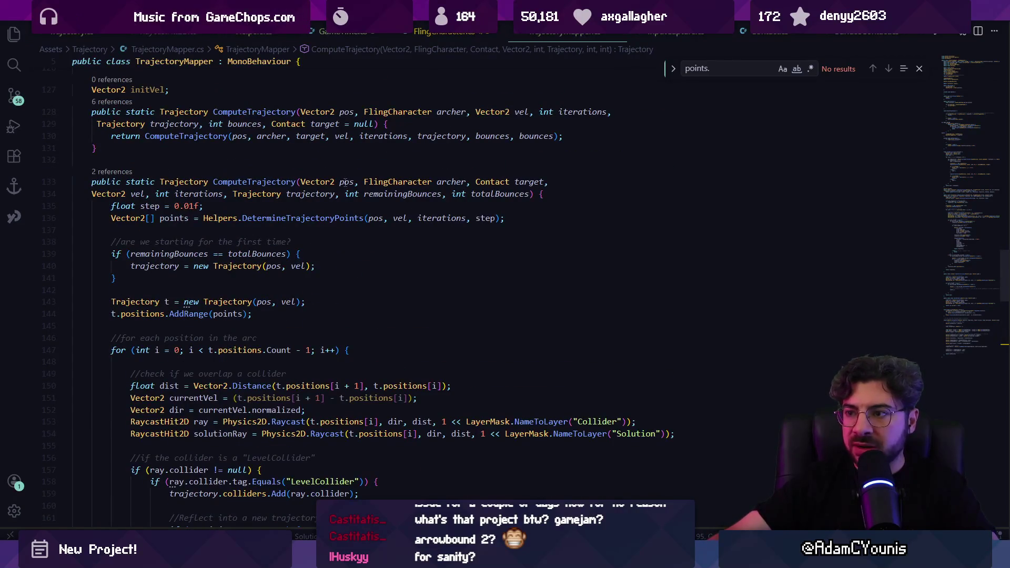
pyautogui.scroll(1, 274, 211)
pyautogui.click(317, 209)
pyautogui.click(398, 208)
pyautogui.click(491, 208)
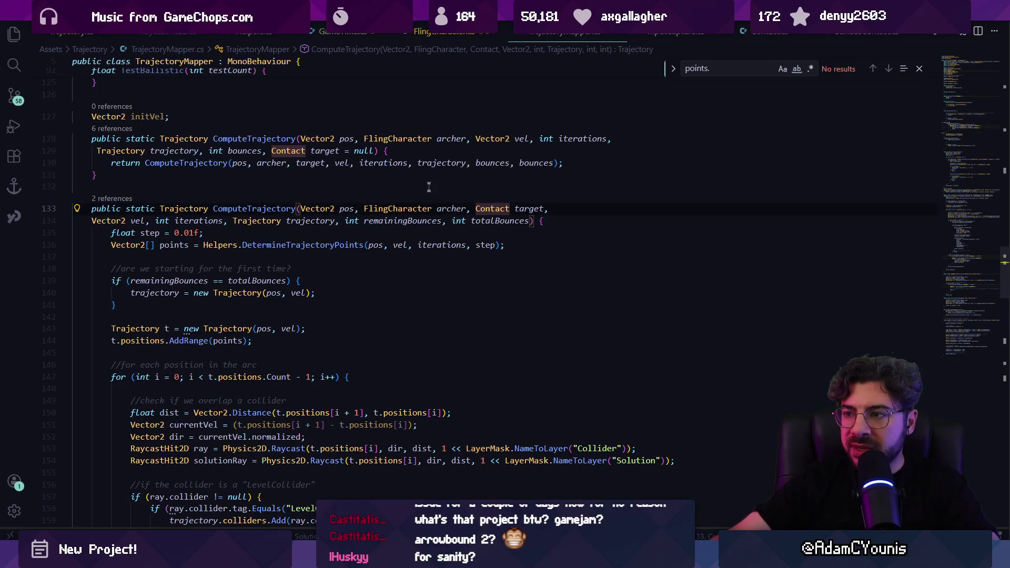
pyautogui.click(218, 138)
pyautogui.click(228, 208)
pyautogui.click(278, 138)
pyautogui.click(243, 151)
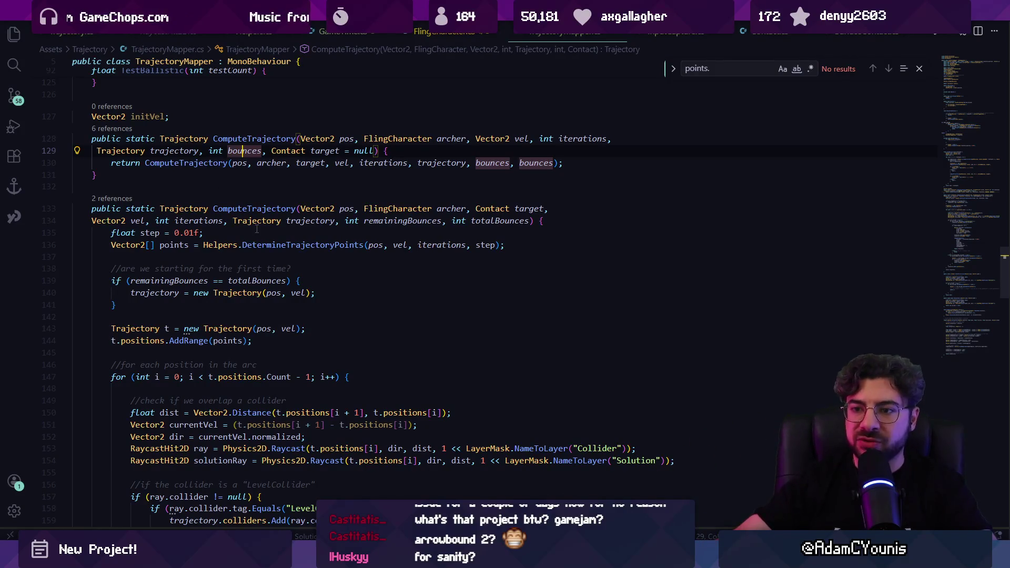
pyautogui.moveTo(270, 242)
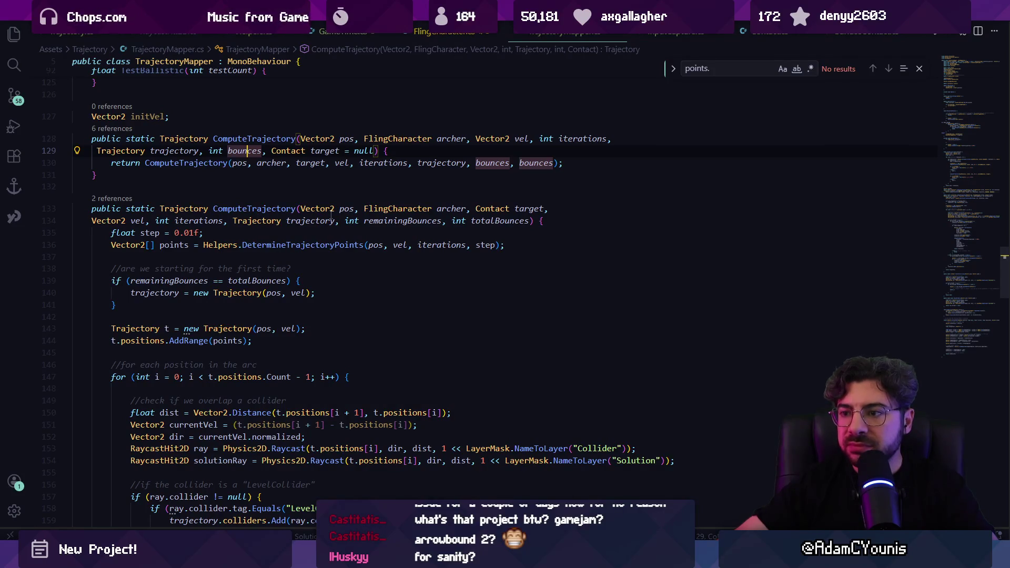
pyautogui.scroll(-4, 316, 211)
pyautogui.scroll(3, 294, 205)
pyautogui.click(257, 193)
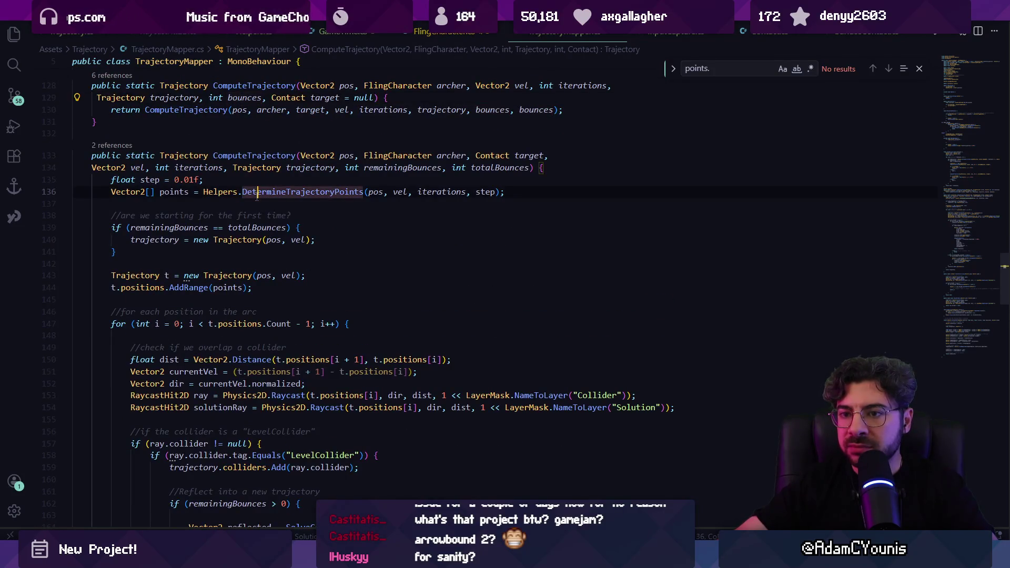
pyautogui.scroll(3, 257, 196)
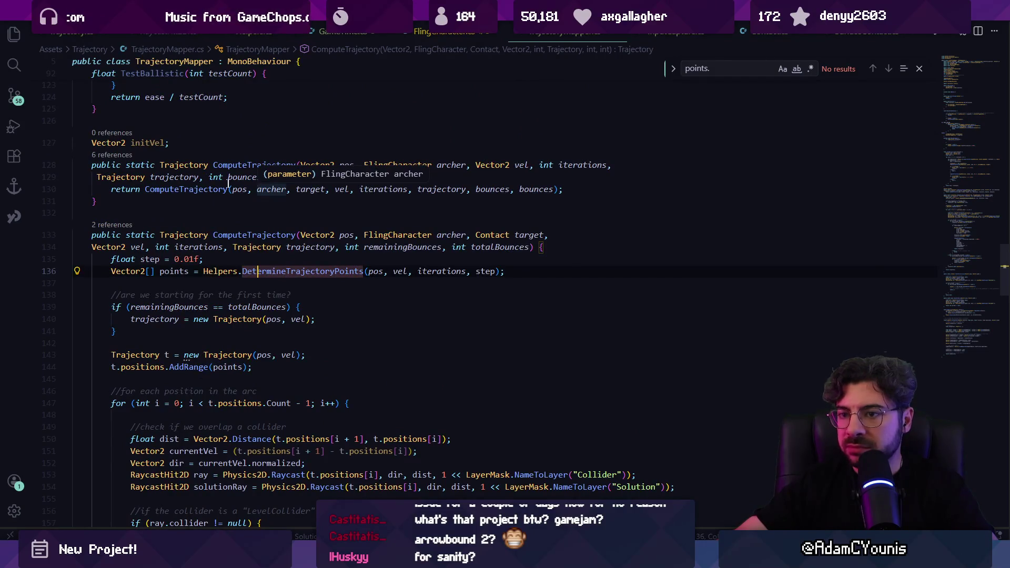
pyautogui.click(190, 189)
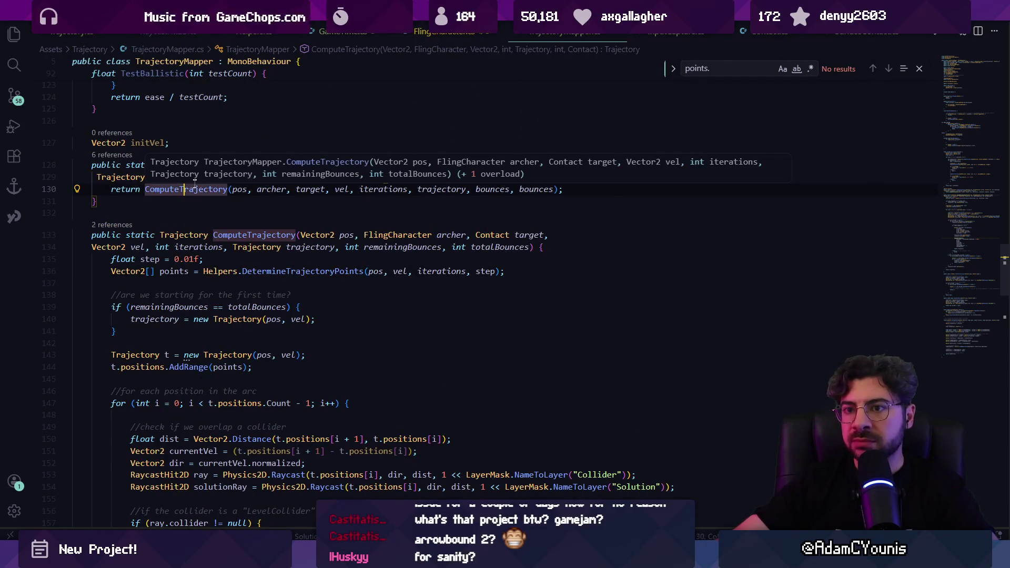
pyautogui.click(193, 203)
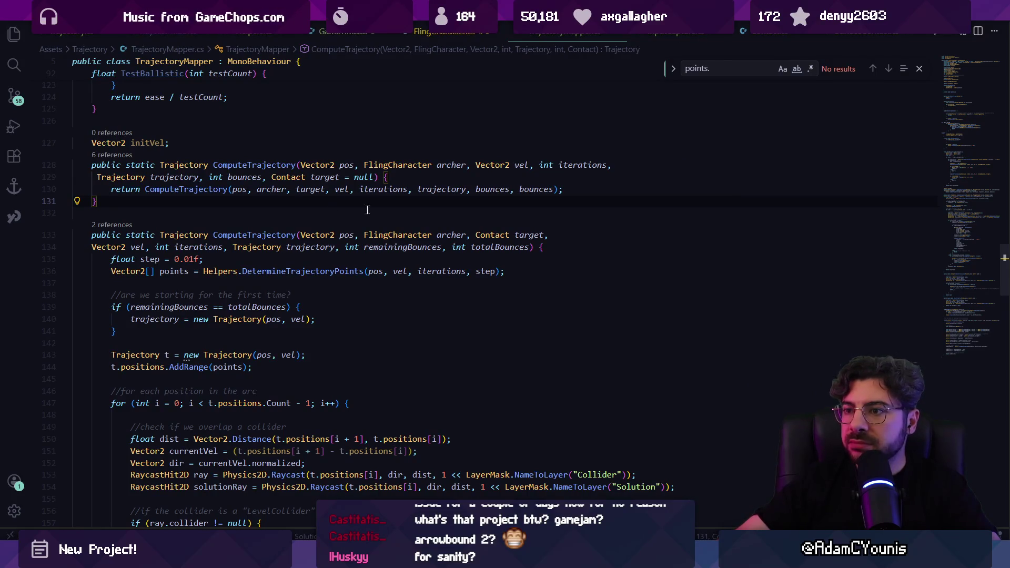
pyautogui.scroll(-1, 335, 206)
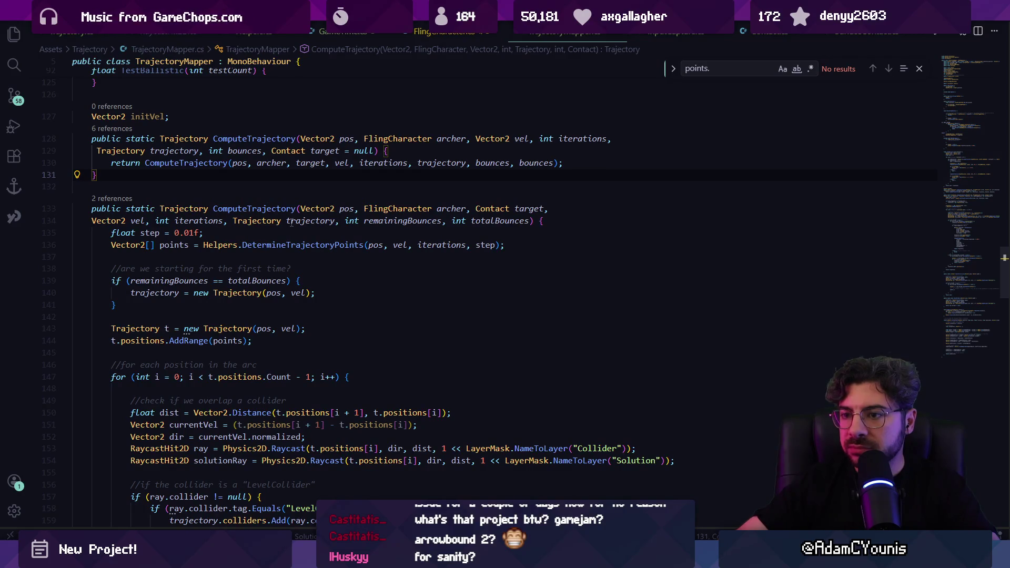
pyautogui.scroll(-6, 303, 269)
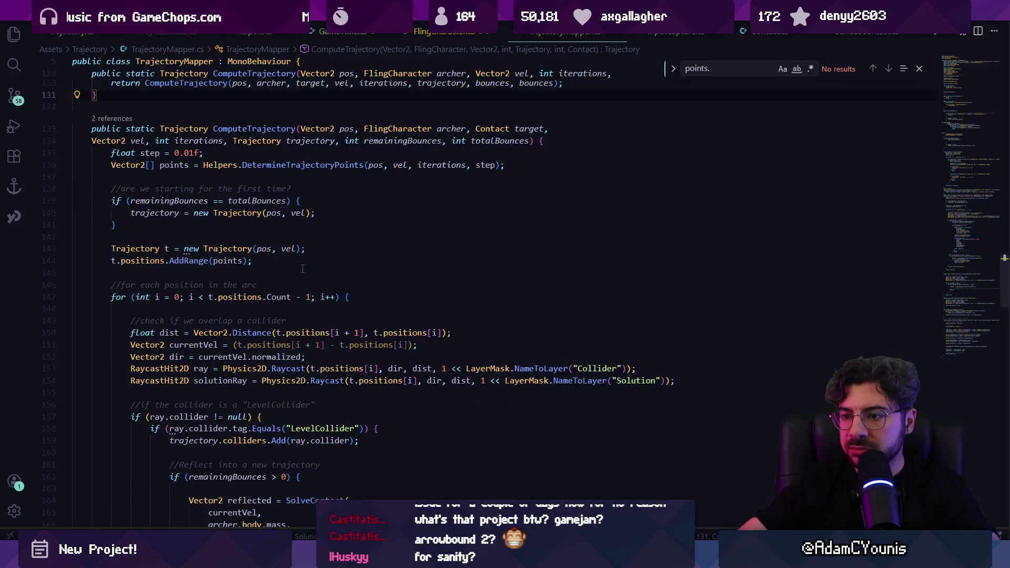
pyautogui.scroll(-7, 303, 273)
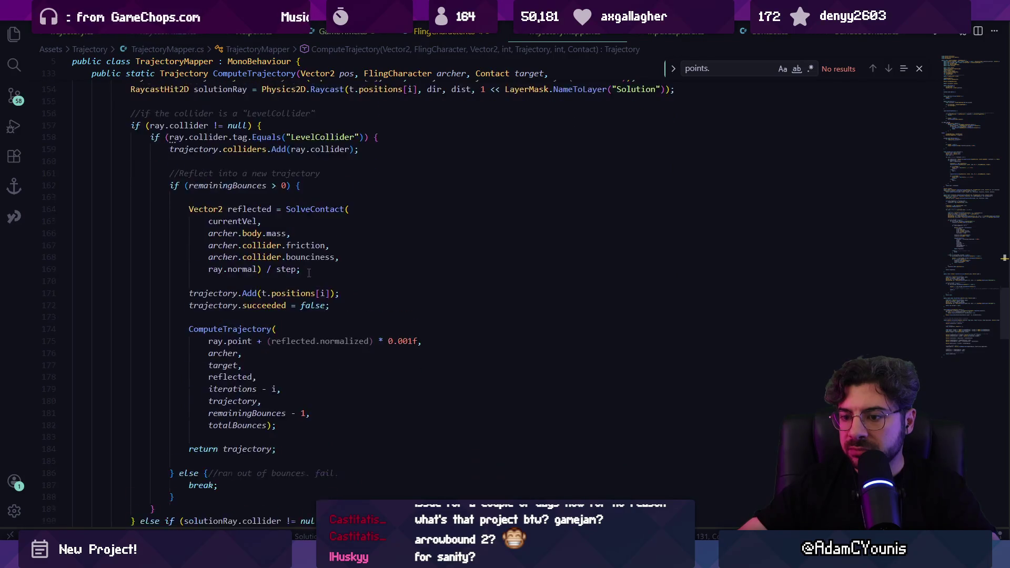
pyautogui.click(258, 200)
pyautogui.scroll(5, 237, 218)
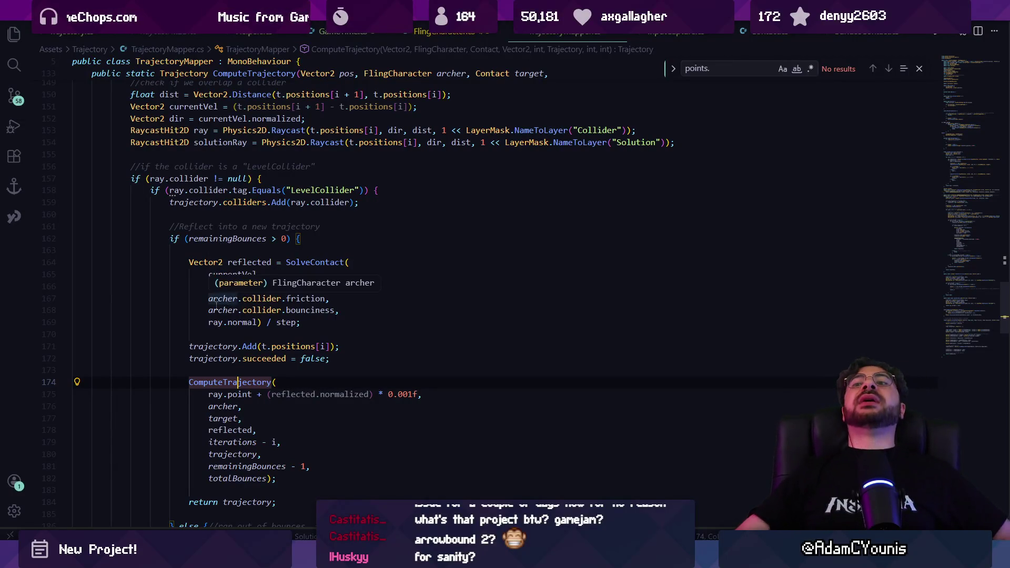
pyautogui.click(174, 238)
pyautogui.press('End')
pyautogui.moveTo(131, 178)
pyautogui.mouseDown()
pyautogui.moveTo(174, 206)
pyautogui.moveTo(174, 421)
pyautogui.moveTo(164, 285)
pyautogui.moveTo(144, 344)
pyautogui.moveTo(292, 430)
pyautogui.mouseUp()
pyautogui.hotkey('ctrl', 'c')
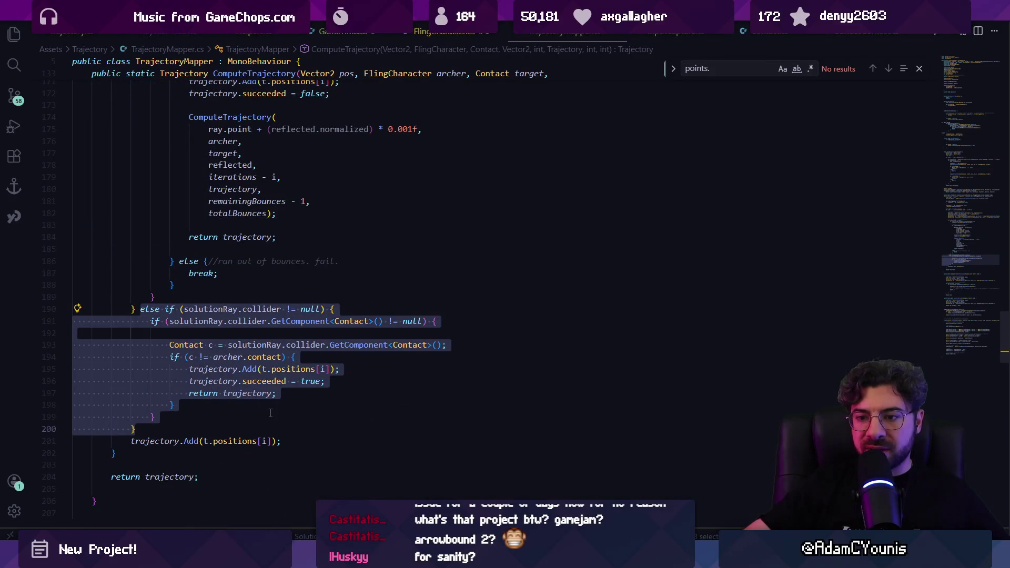
pyautogui.moveTo(171, 428); pyautogui.dragTo(170, 309)
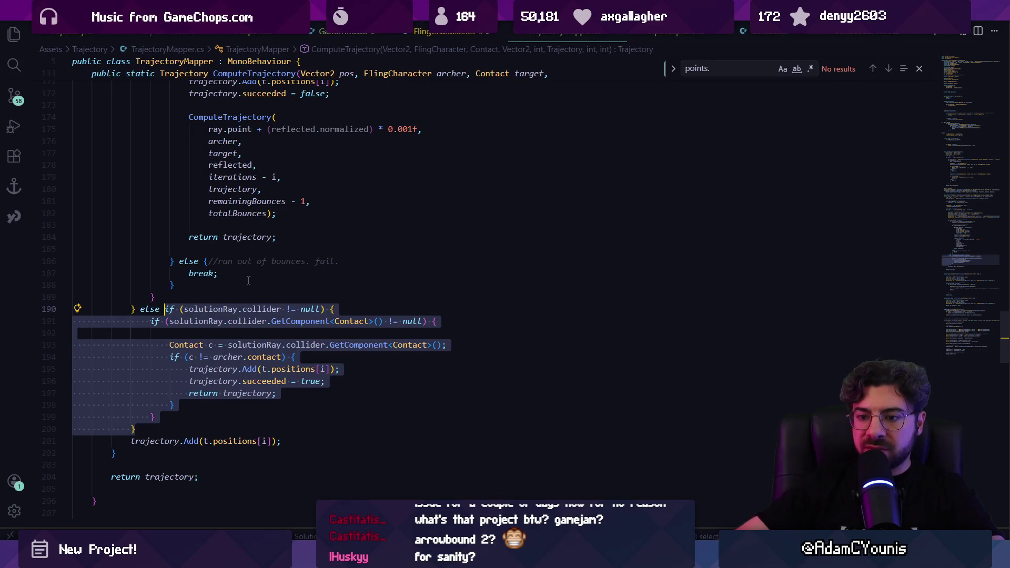
# Step: Move the solutionRay contact block above the LevelCollider check and open an else { after it
pyautogui.press('BackSpace')
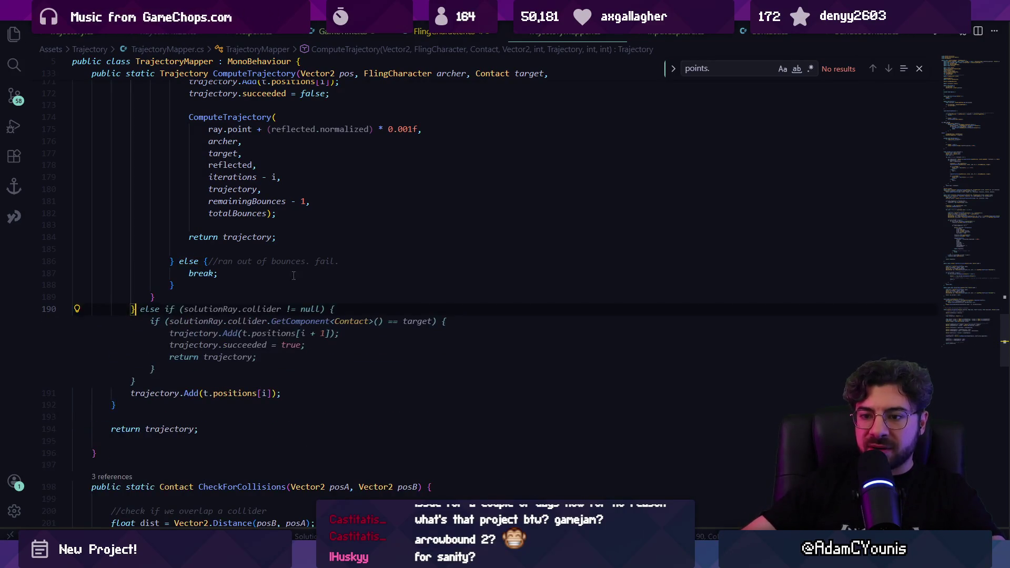
pyautogui.scroll(10, 293, 276)
pyautogui.click(159, 231)
pyautogui.hotkey('ctrl', 'v')
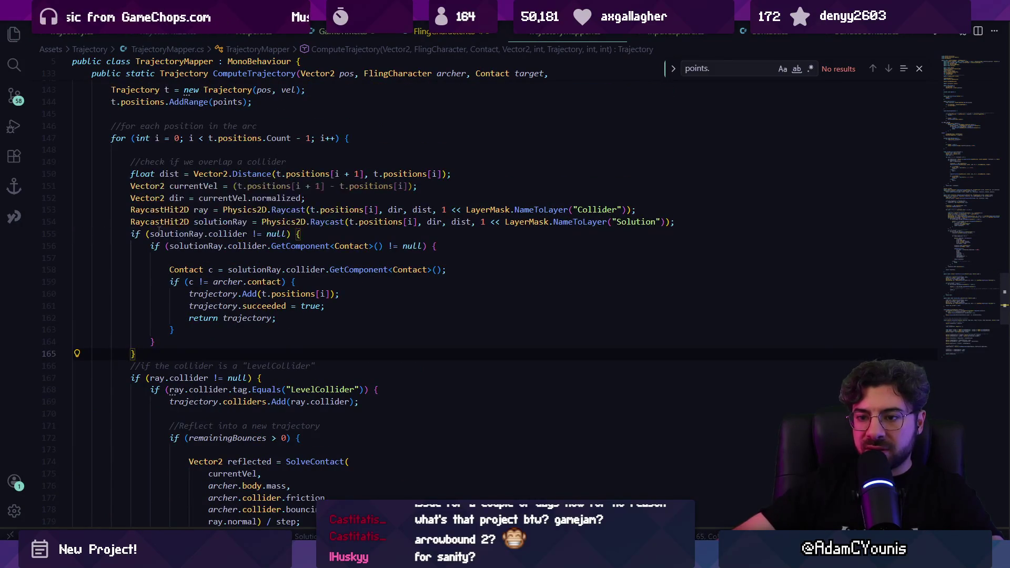
pyautogui.write('else{')
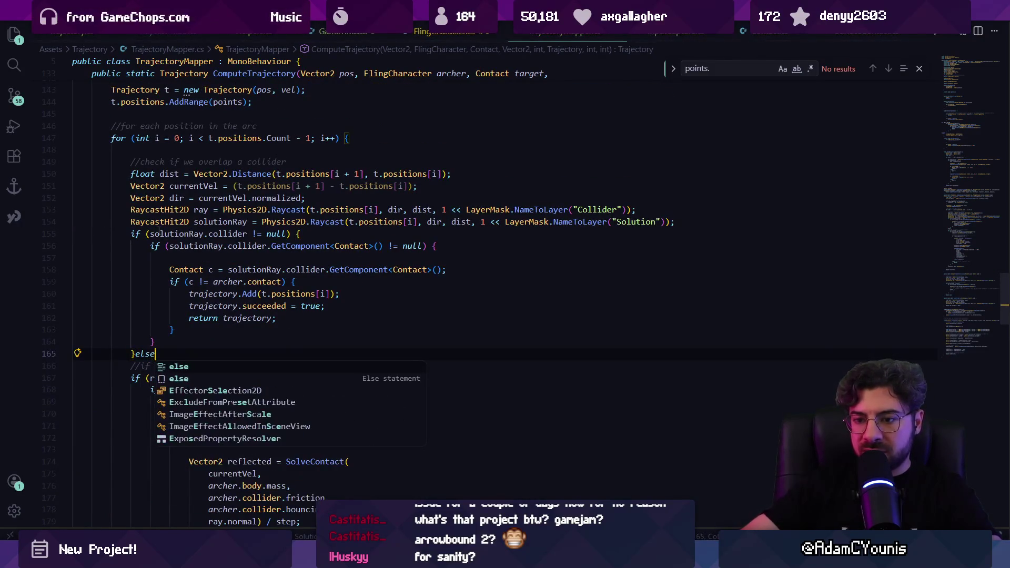
pyautogui.press('BackSpace')
# Step: Close the new else branch with a brace after the LevelCollider handling, then switch to Unity
pyautogui.press('Down')
pyautogui.press('Down')
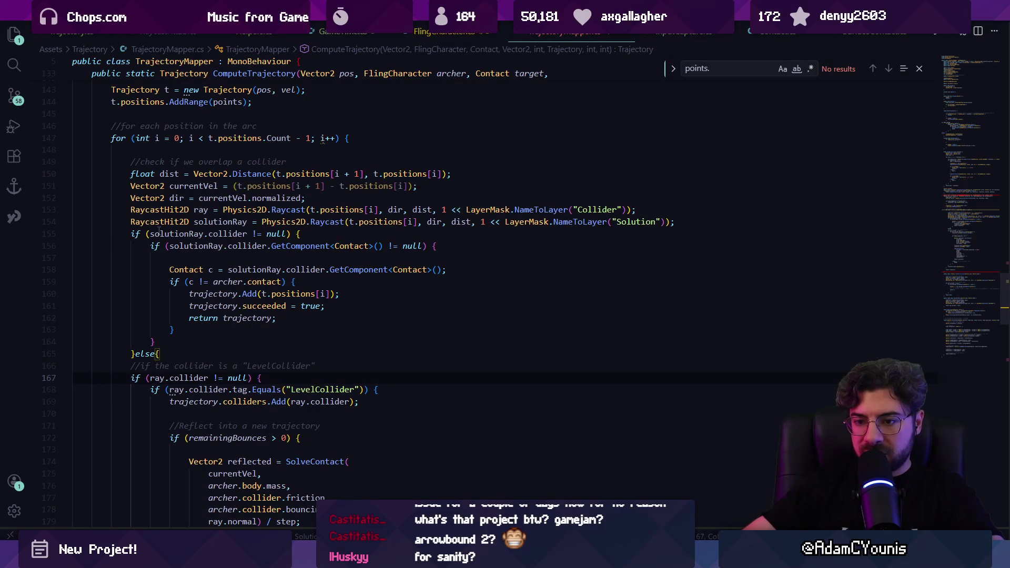
pyautogui.scroll(-10, 140, 361)
pyautogui.click(151, 375)
pyautogui.press('Down')
pyautogui.press('Down')
pyautogui.press('Down')
pyautogui.press('Up')
pyautogui.press('Up')
pyautogui.press('Up')
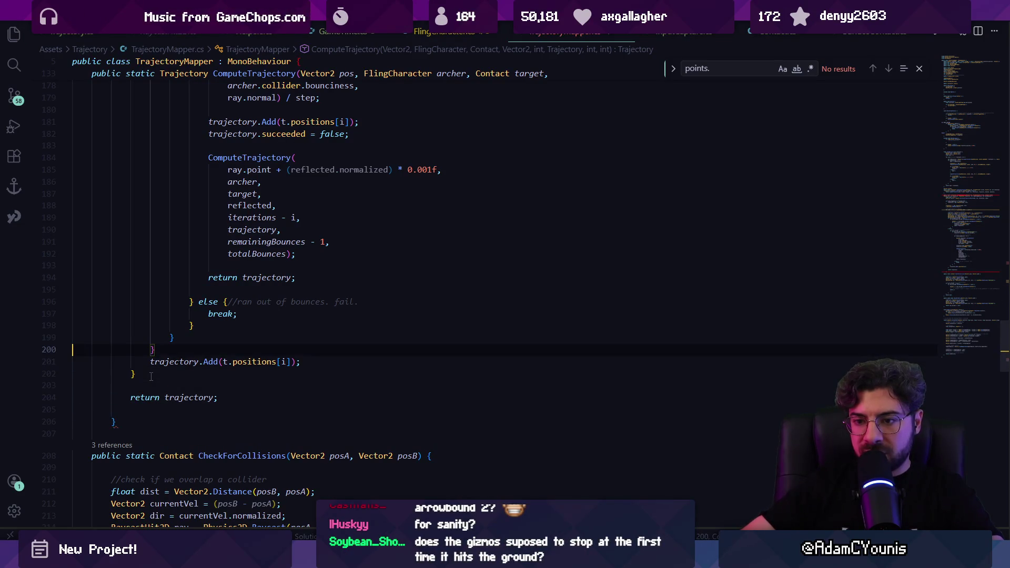
pyautogui.press('Up')
pyautogui.press('Return')
pyautogui.press('Return')
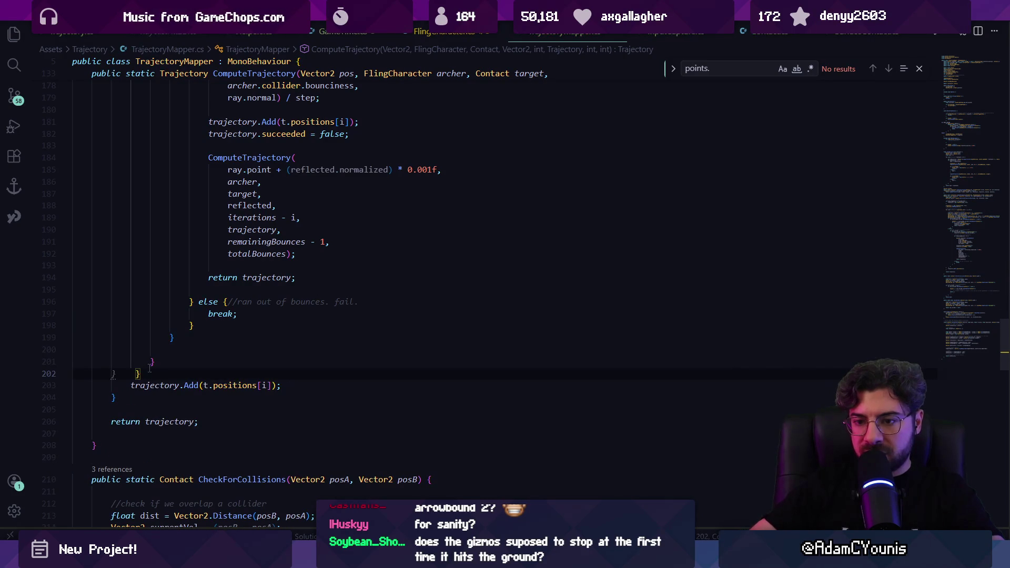
pyautogui.scroll(10, 127, 321)
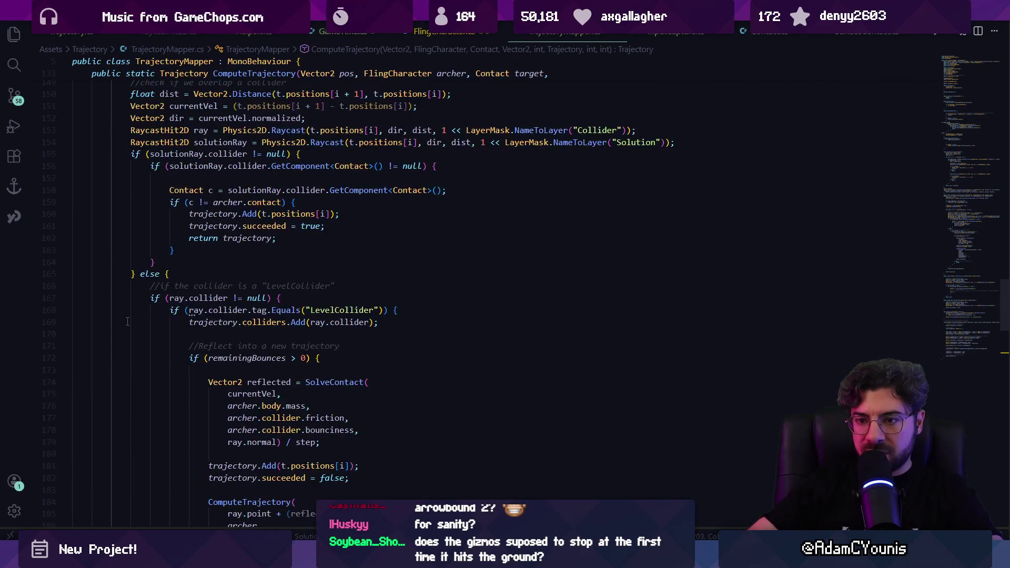
pyautogui.scroll(-9, 130, 328)
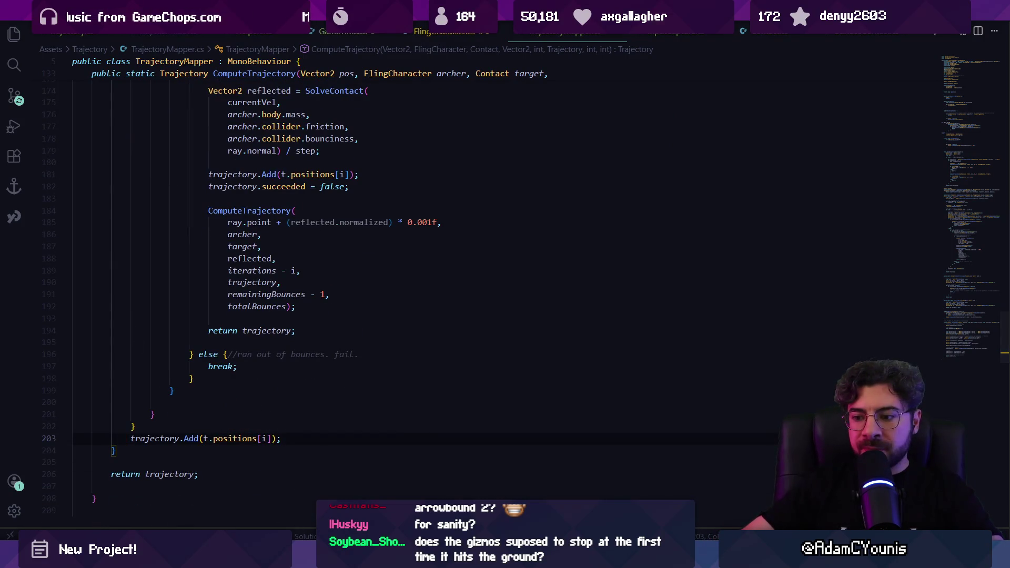
pyautogui.hotkey('alt', 'Tab')
pyautogui.scroll(-5, 421, 109)
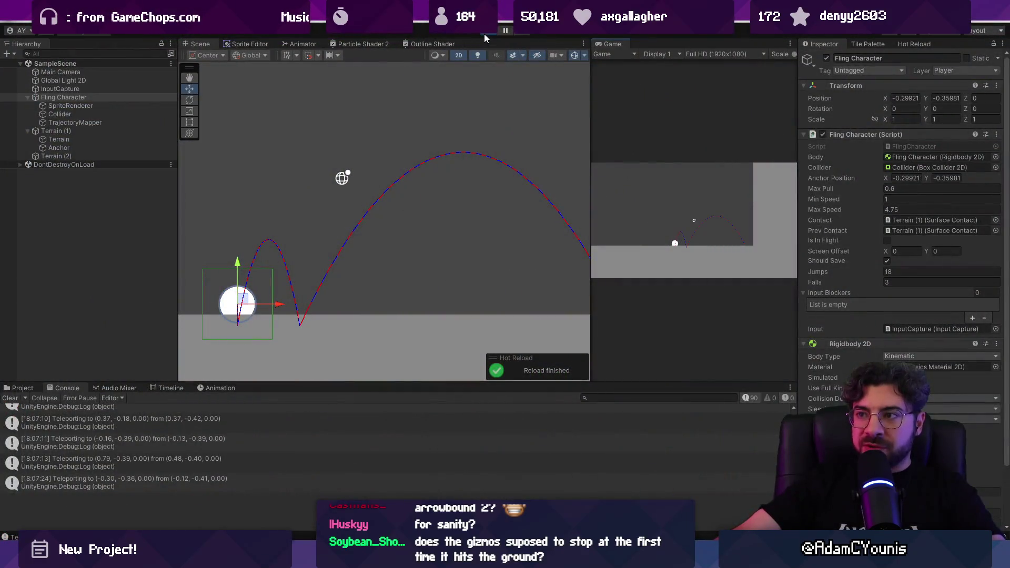
# Step: Restart Play mode and fling the character, producing 'Finished trajectory collision!' and NullReferenceExceptions
pyautogui.click(484, 34)
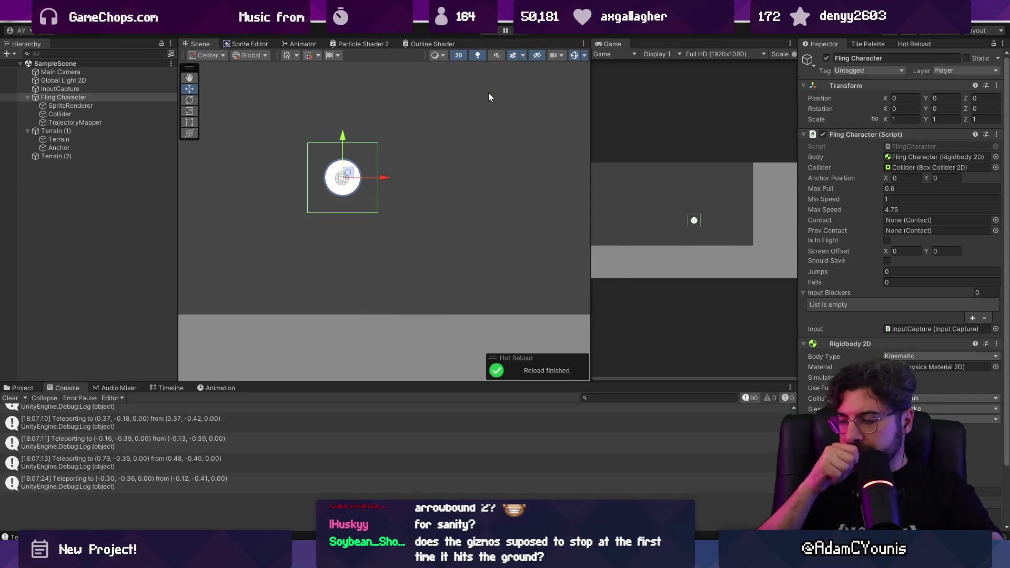
pyautogui.click(491, 35)
pyautogui.moveTo(646, 216)
pyautogui.mouseDown()
pyautogui.moveTo(684, 211)
pyautogui.moveTo(679, 230)
pyautogui.mouseUp()
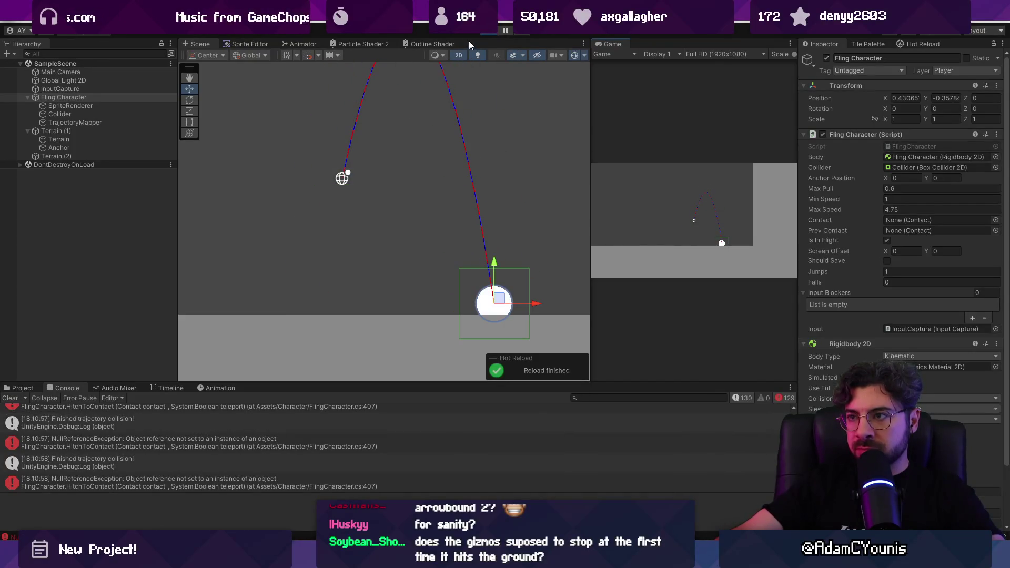
pyautogui.click(491, 30)
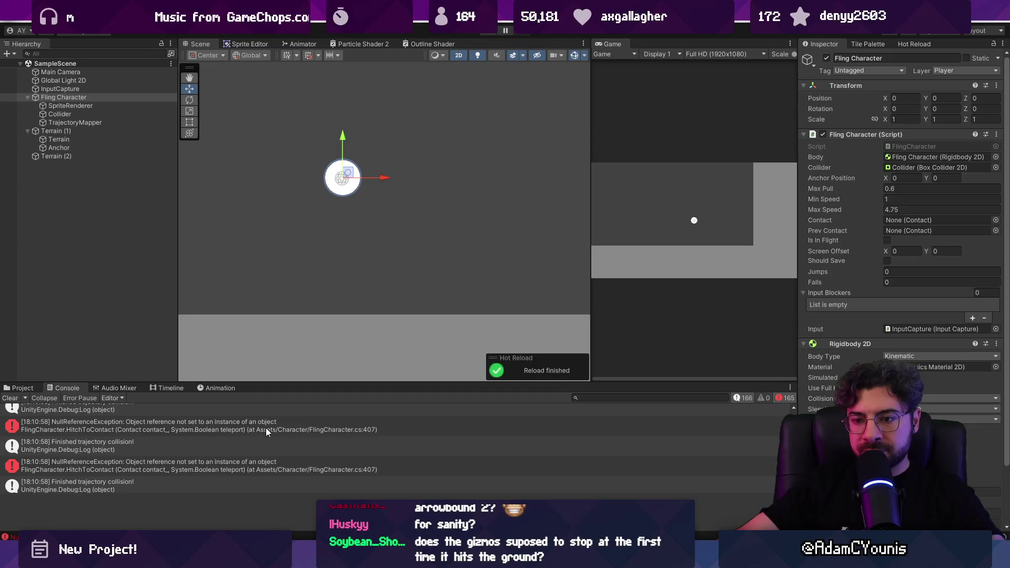
# Step: Open the NullReferenceException's source at HitchToContact line 407 in FlingCharacter.cs
pyautogui.scroll(5, 266, 432)
pyautogui.click(225, 458)
pyautogui.doubleClick(225, 458)
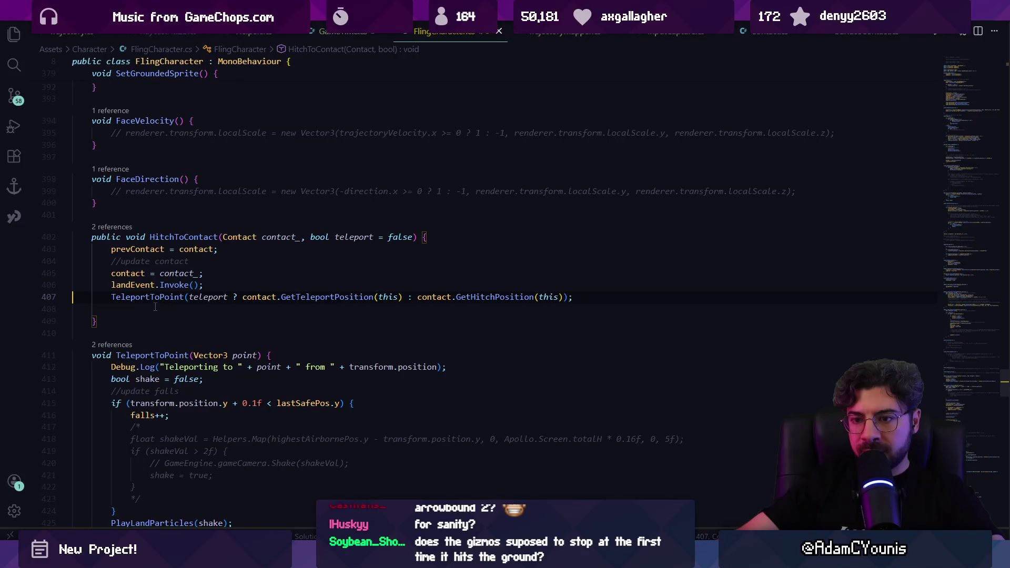
# Step: Inspect the GetTeleportPosition call inside the TeleportToPoint line
pyautogui.click(274, 300)
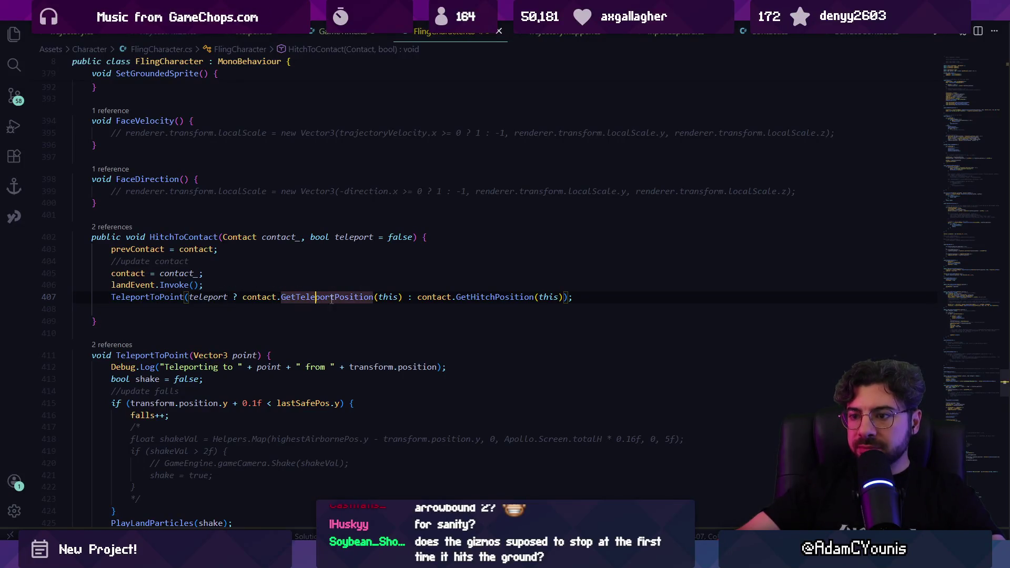
pyautogui.keyDown('ctrl'); pyautogui.click(300, 299); pyautogui.keyUp('ctrl')
pyautogui.hotkey('alt', 'Left')
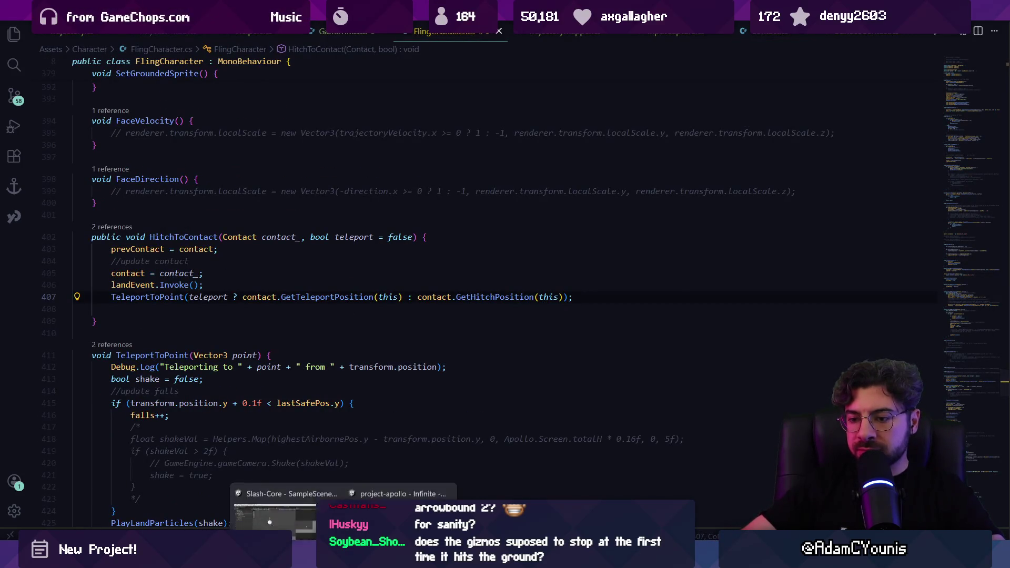
# Step: Reread the NullReferenceException stack trace in Unity, open line 407, then go back to TrajectoryMapper.cs
pyautogui.click(326, 494)
pyautogui.click(210, 450)
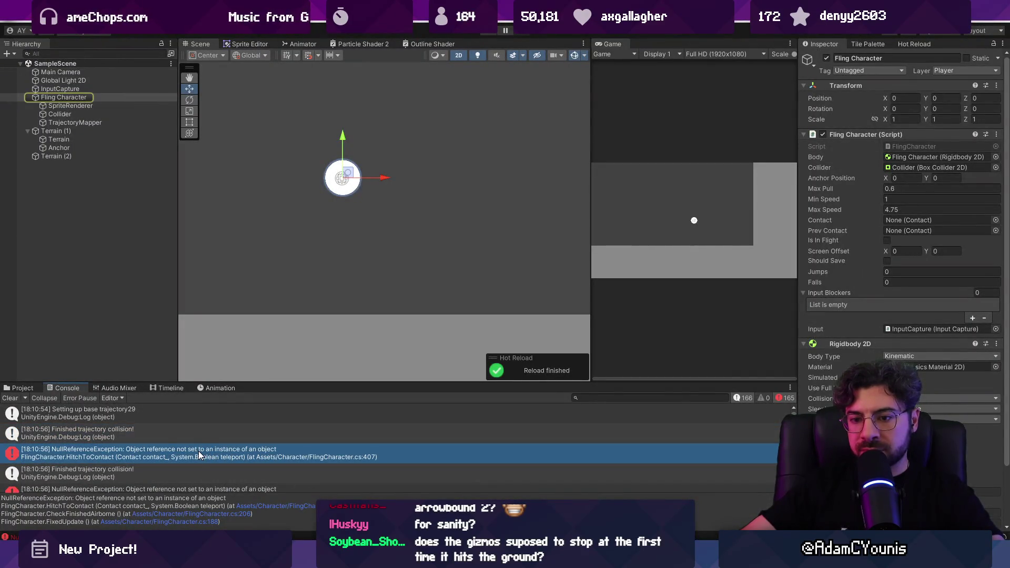
pyautogui.moveTo(215, 492); pyautogui.dragTo(215, 478)
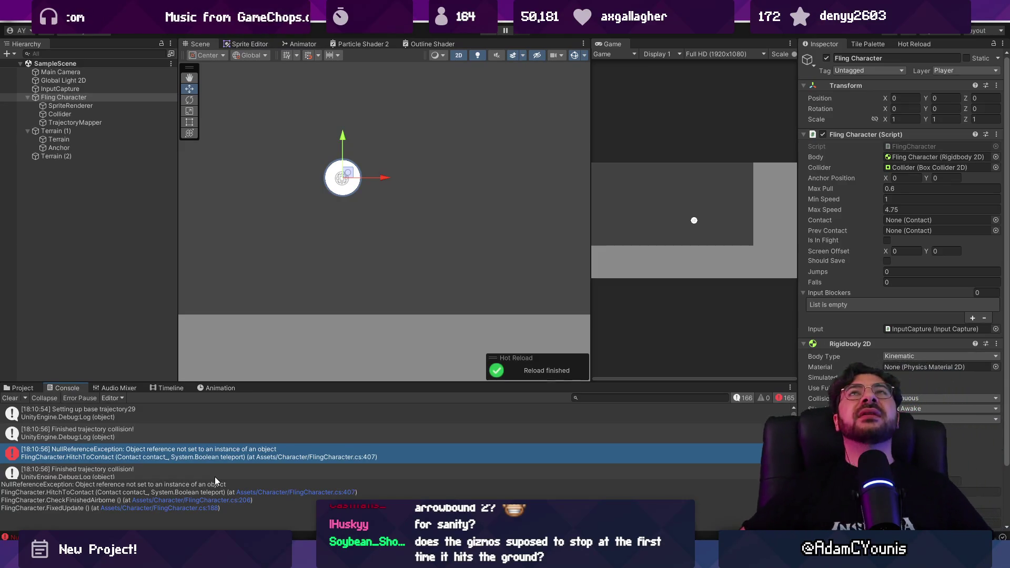
pyautogui.click(291, 492)
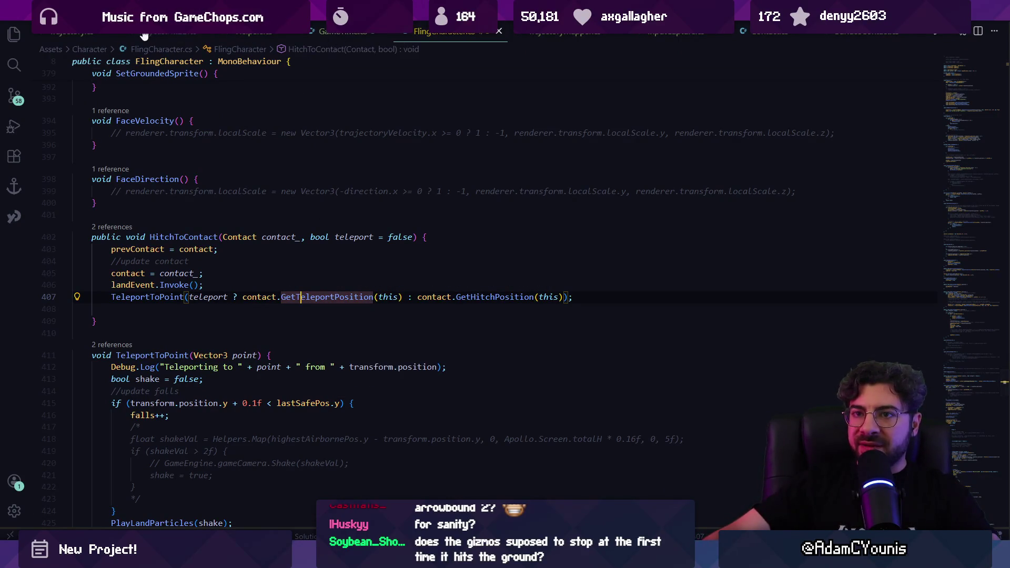
pyautogui.click(566, 33)
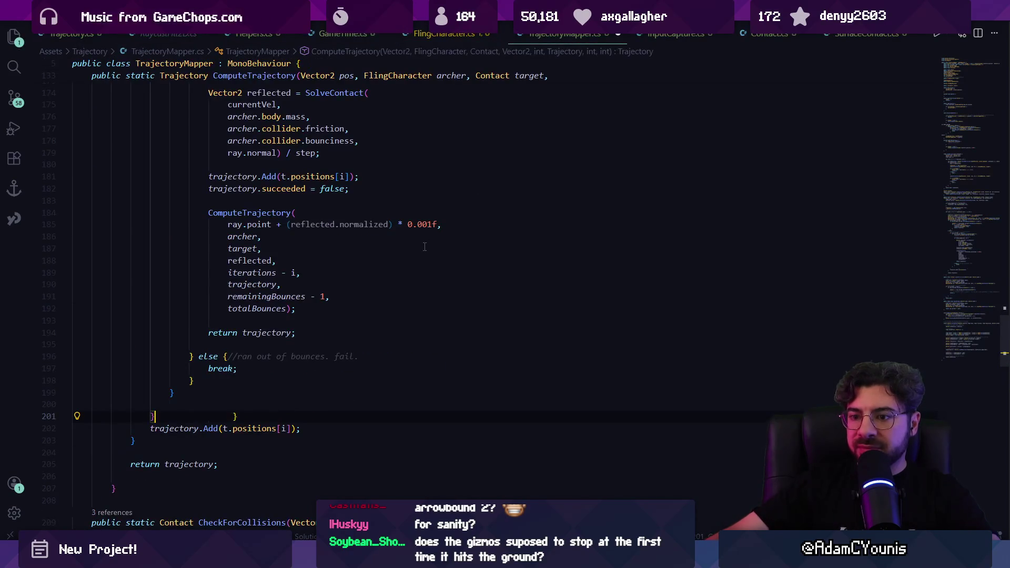
# Step: Undo the restructured collision checks and locate the succeeded field declaration
pyautogui.hotkey('ctrl', 'z')
pyautogui.hotkey('ctrl', 'z')
pyautogui.hotkey('ctrl', 'z')
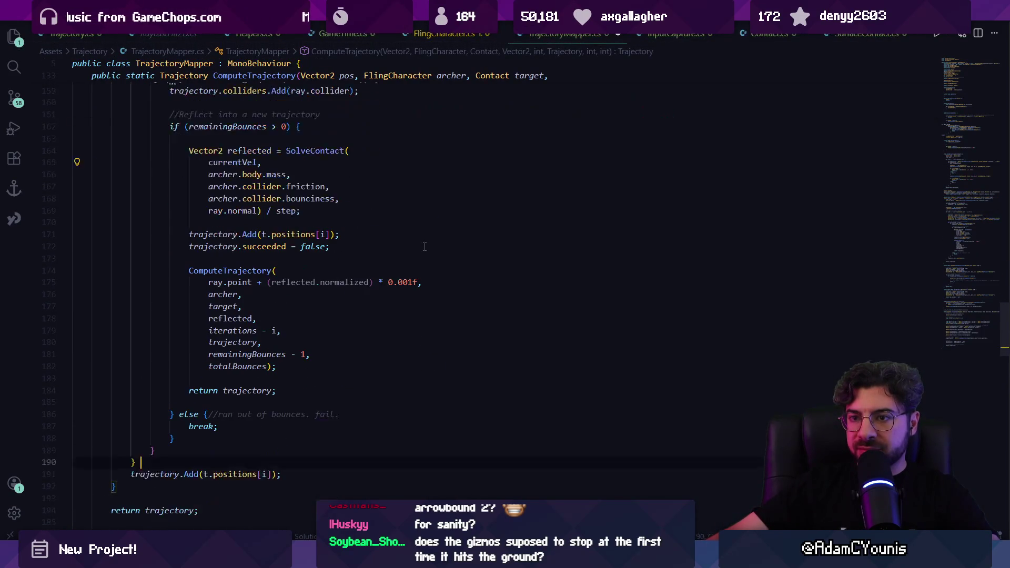
pyautogui.hotkey('ctrl', 'z')
pyautogui.hotkey('ctrl', 'z')
pyautogui.hotkey('ctrl', 'z')
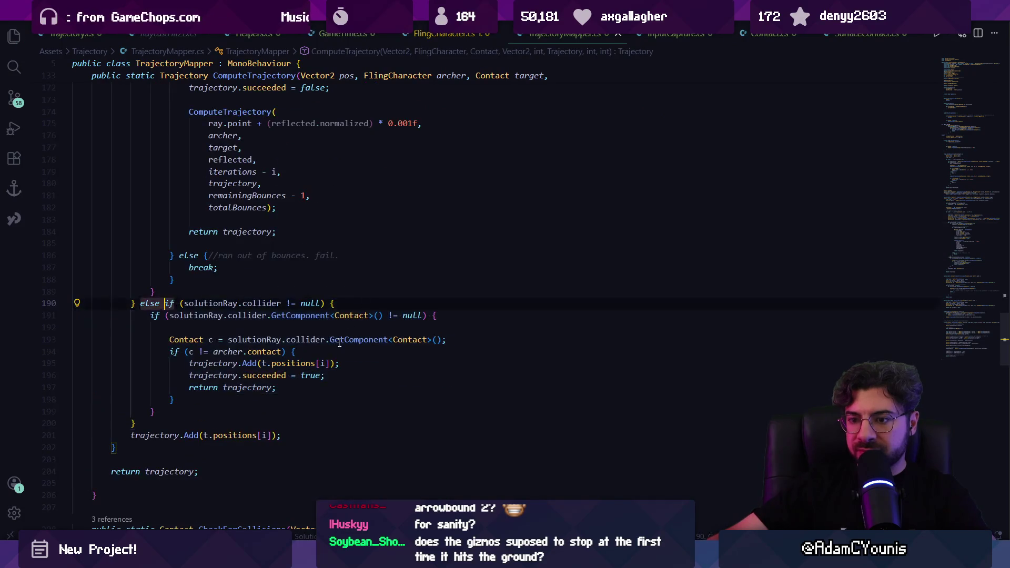
pyautogui.doubleClick(210, 304)
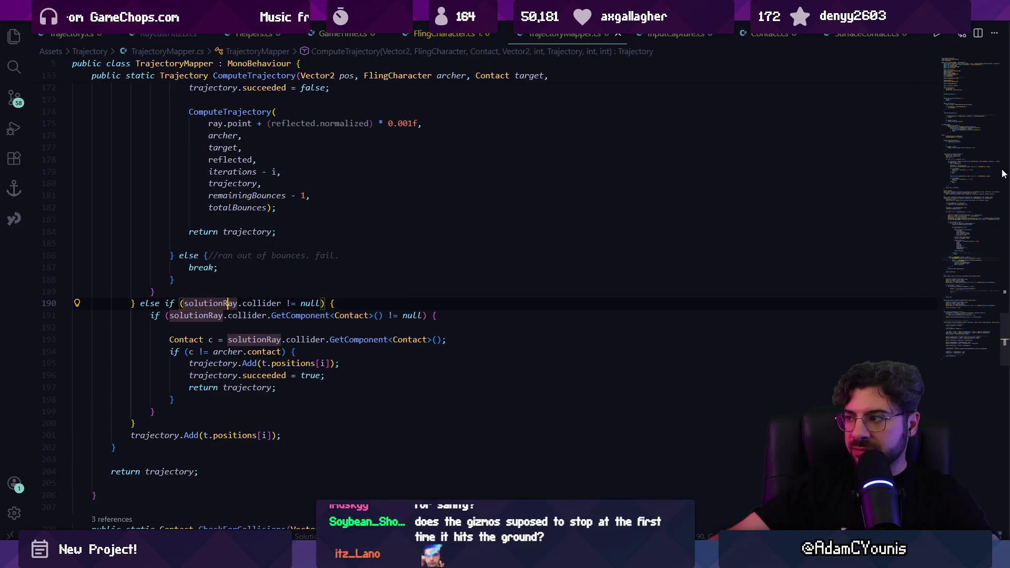
pyautogui.hotkey('ctrl', 'f')
pyautogui.write('succeeded')
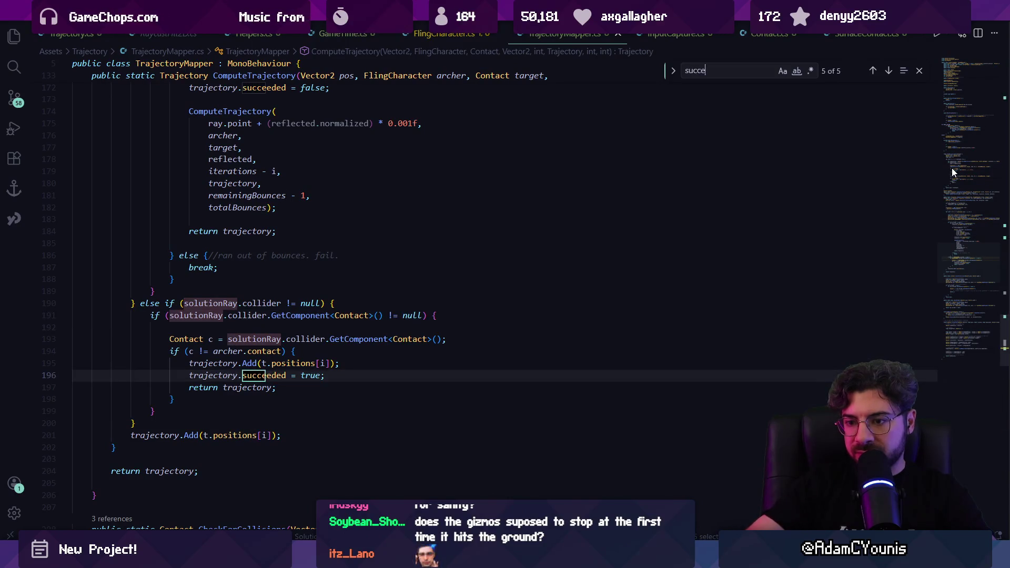
pyautogui.keyDown('ctrl'); pyautogui.click(284, 375); pyautogui.keyUp('ctrl')
pyautogui.press('Escape')
# Step: Add a public int successIndex field below succeeded and save Trajectory.cs
pyautogui.click(231, 219)
pyautogui.press('Return')
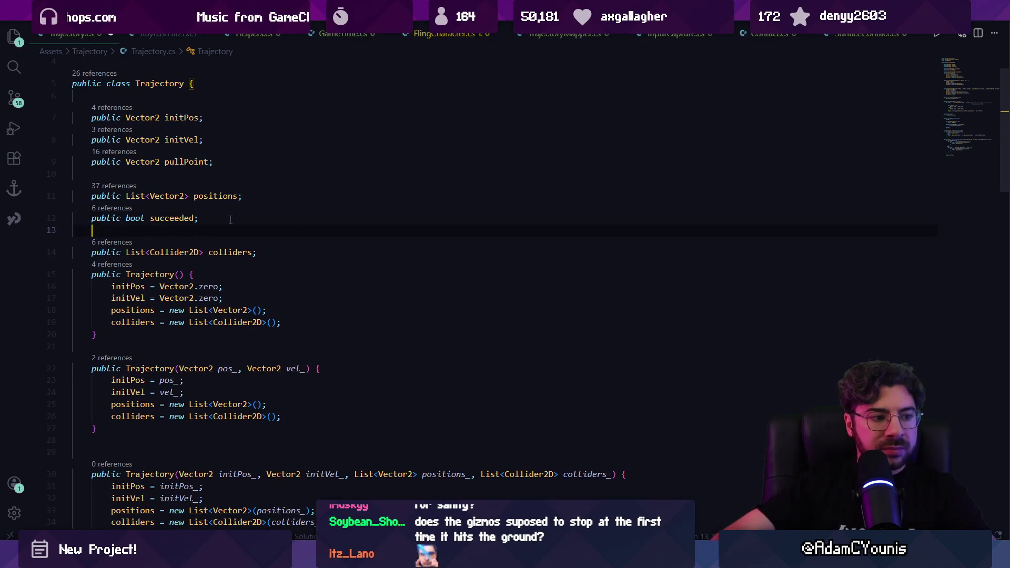
pyautogui.write('public int ')
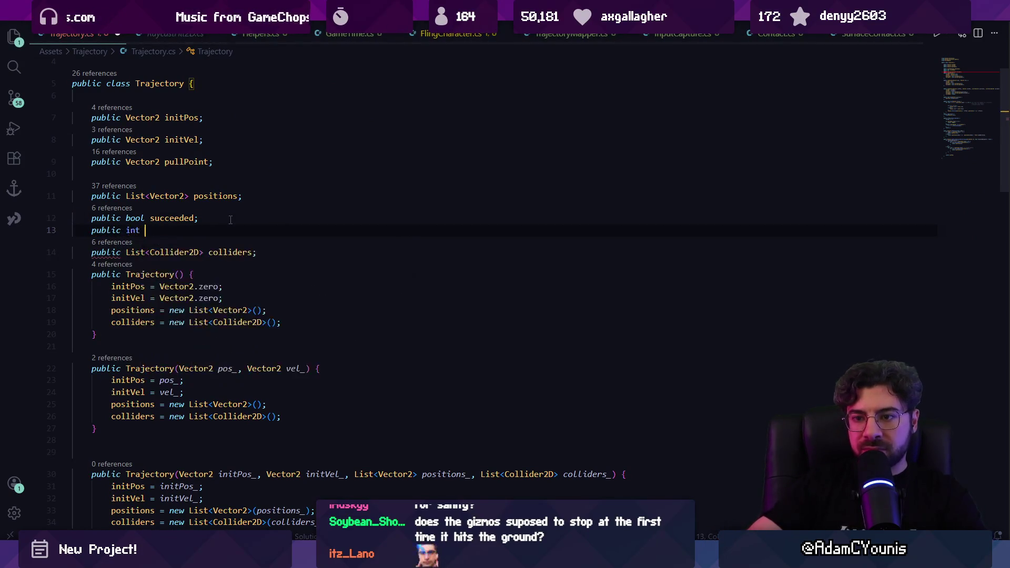
pyautogui.write('succ')
pyautogui.press('Delete')
pyautogui.press('Delete')
pyautogui.press('Delete')
pyautogui.write('I')
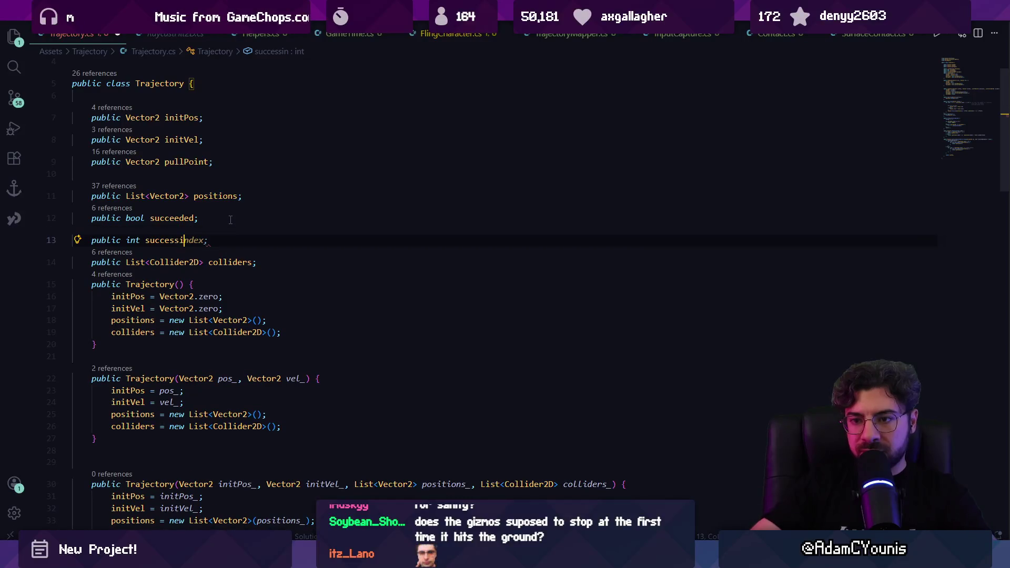
pyautogui.hotkey('ctrl', 's')
# Step: Review where succeeded is used and initialised in Trajectory.cs
pyautogui.hotkey('ctrl', 'f')
pyautogui.write('succeeded')
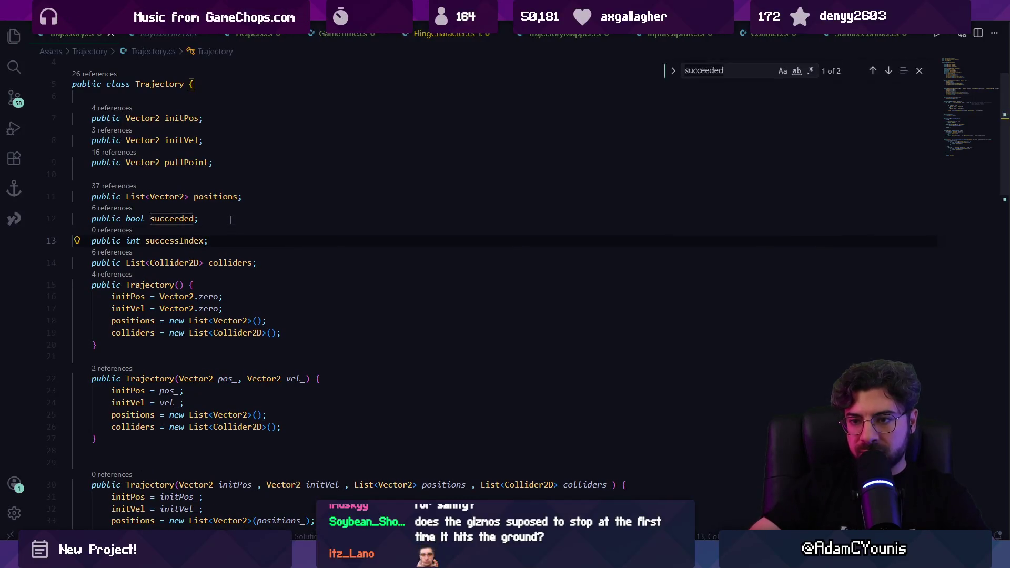
pyautogui.press('Return')
pyautogui.press('Return')
pyautogui.write('= tr')
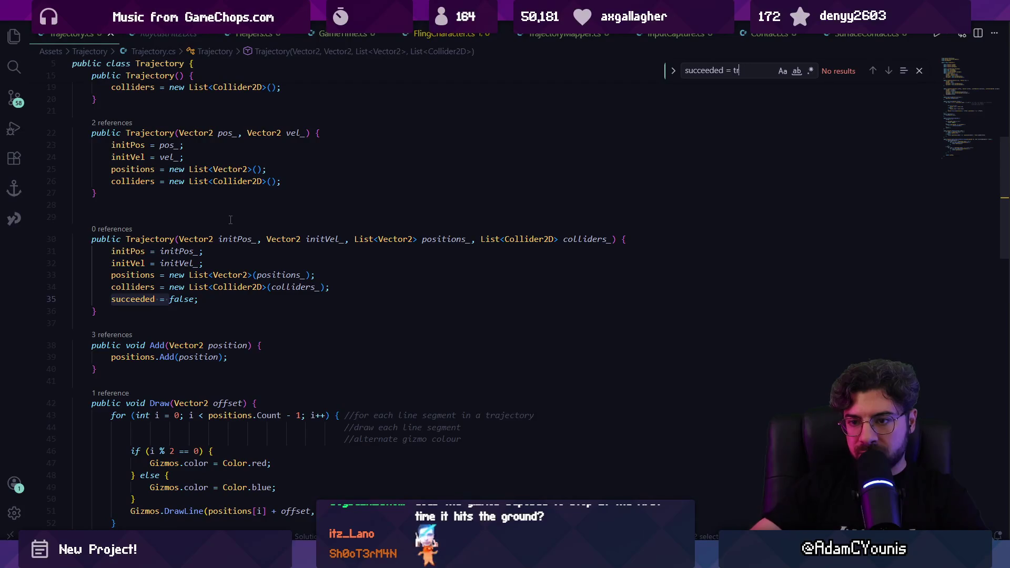
pyautogui.press('Escape')
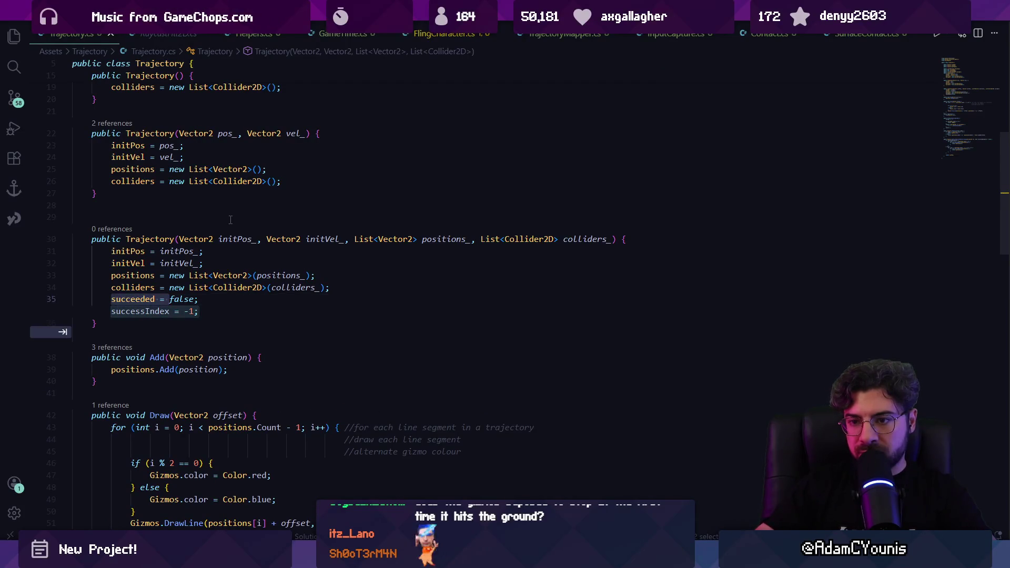
pyautogui.press('Escape')
pyautogui.hotkey('ctrl', 'f')
pyautogui.write('succeed')
pyautogui.press('Return')
pyautogui.press('Return')
pyautogui.press('Return')
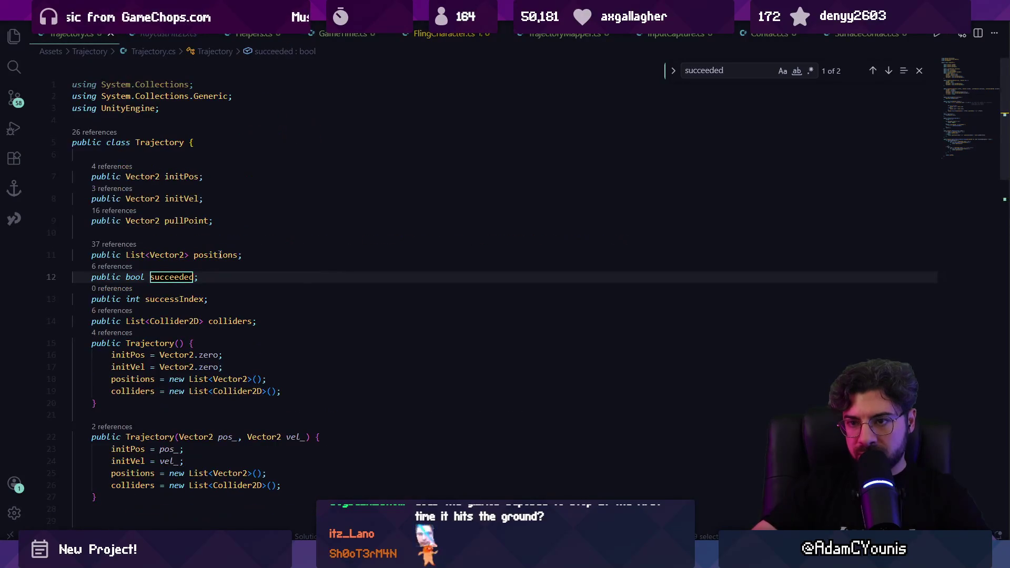
pyautogui.press('Escape')
# Step: Open TrajectoryMapper.cs through quick file search with 'trajectorymap'
pyautogui.hotkey('ctrl', 'p')
pyautogui.write('trake')
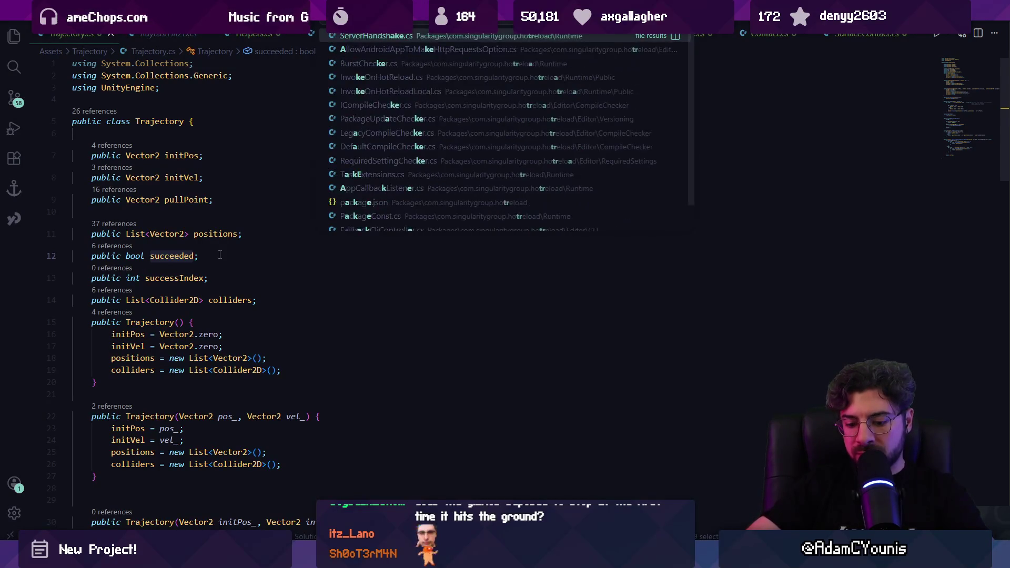
pyautogui.press('BackSpace')
pyautogui.press('BackSpace')
pyautogui.write('jectorymap')
pyautogui.press('Return')
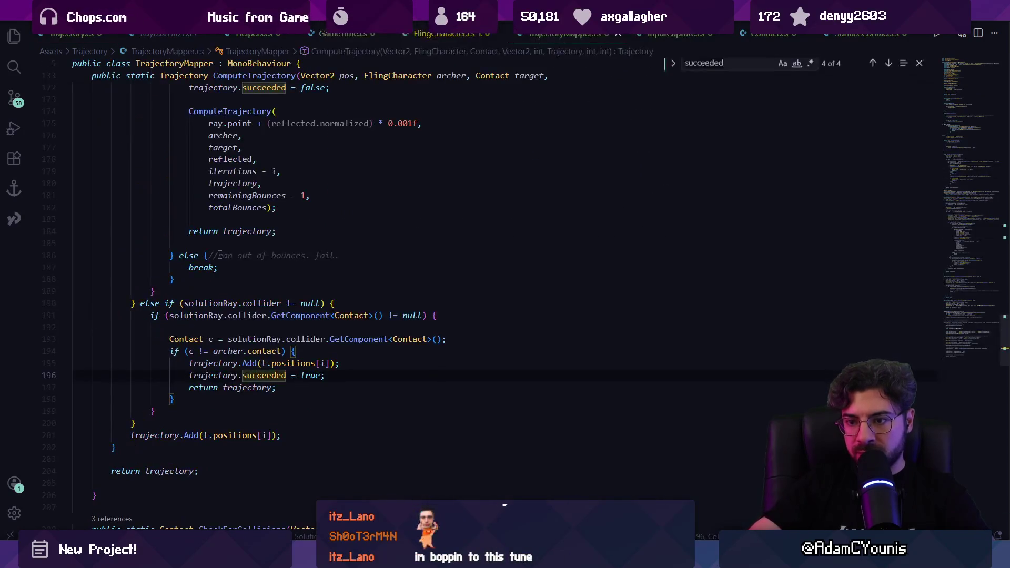
# Step: Add 'trajectory.successIndex = i;' below the succeeded line and save TrajectoryMapper.cs
pyautogui.press('Escape')
pyautogui.press('End')
pyautogui.press('Return')
pyautogui.write('trajectory.successIndex = i;')
pyautogui.hotkey('ctrl', 's')
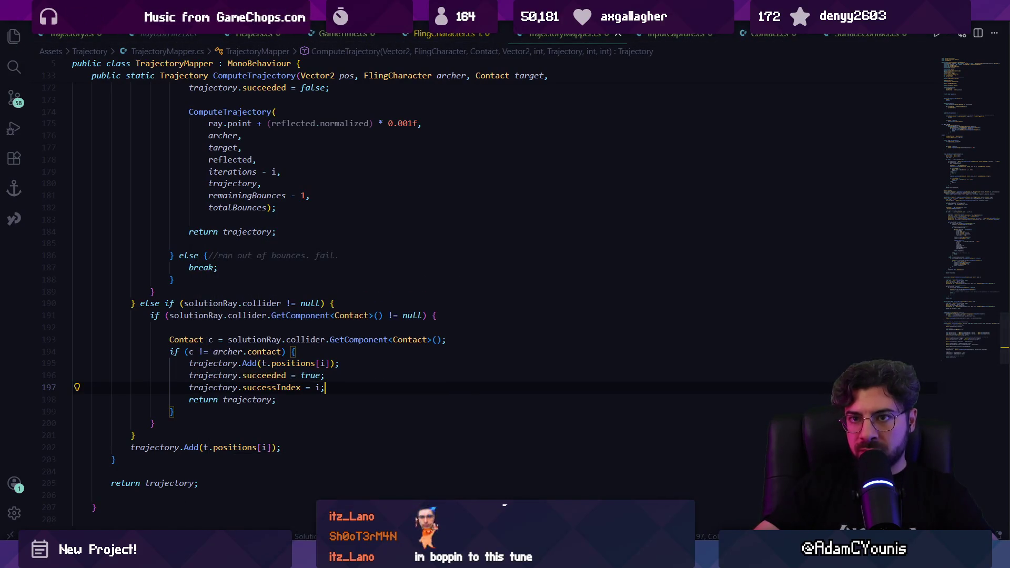
# Step: Check the Trajectory fields and search SurfaceContact.cs for hitch
pyautogui.hotkey('ctrl', 'Tab')
pyautogui.hotkey('ctrl', 'Tab')
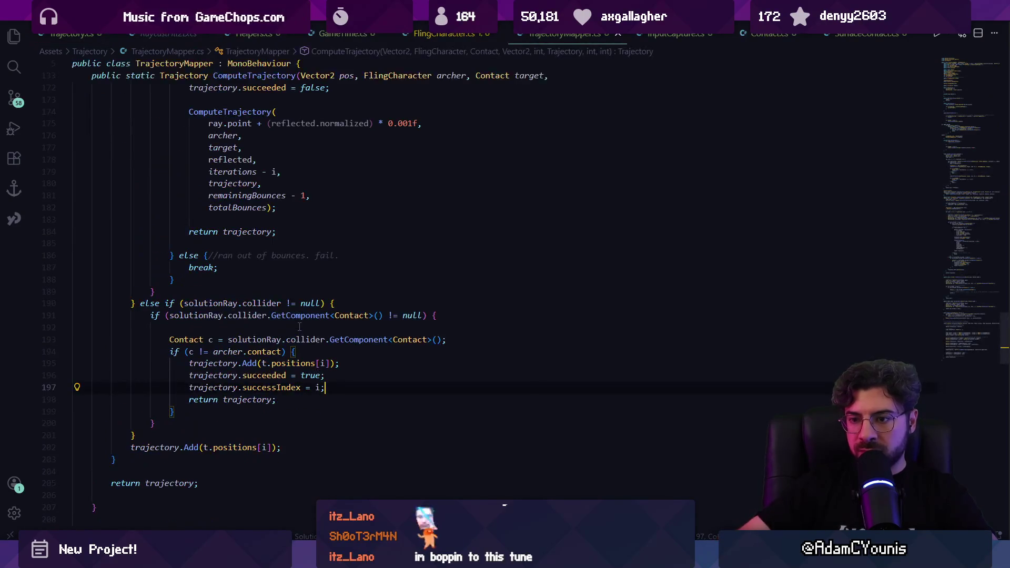
pyautogui.hotkey('ctrl', 'p')
pyautogui.write('conta')
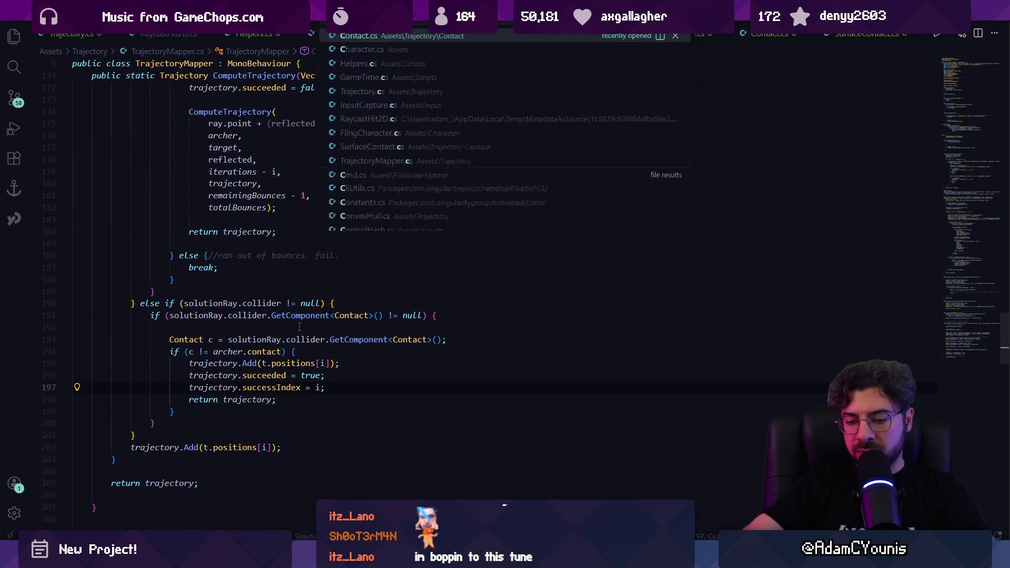
pyautogui.press('Down')
pyautogui.press('Return')
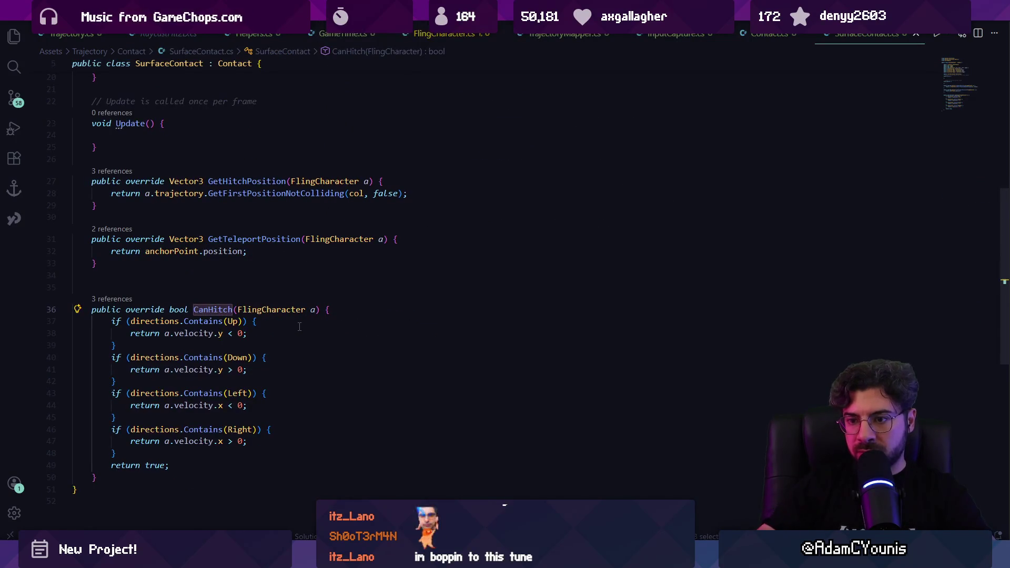
pyautogui.hotkey('ctrl', 'f')
pyautogui.write('hitch')
pyautogui.press('Escape')
# Step: Make GetFirstPositionNotColliding return positions[successIndex - 1] when succeeded, then start Play mode in Unity
pyautogui.keyDown('ctrl'); pyautogui.click(273, 194); pyautogui.keyUp('ctrl')
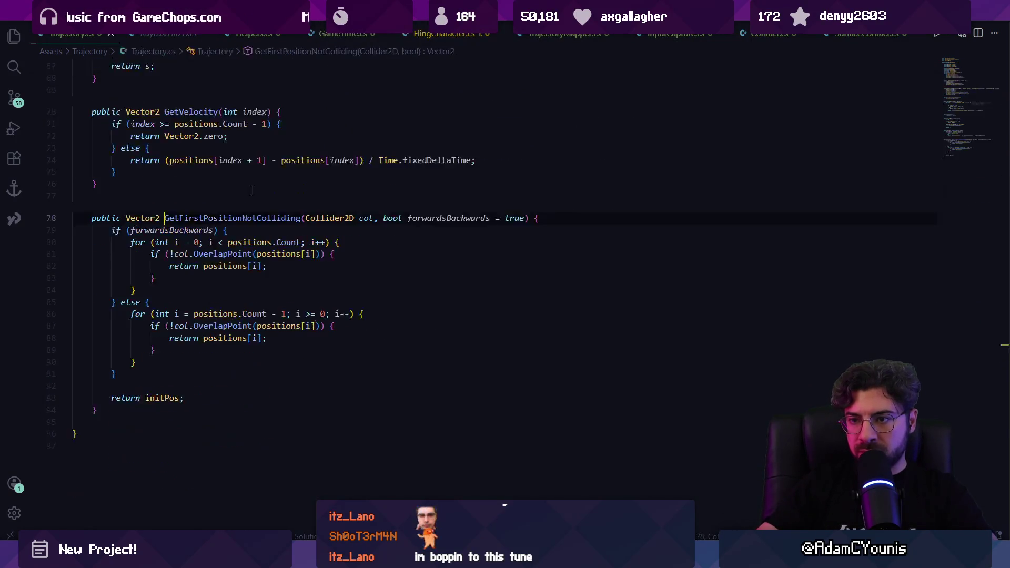
pyautogui.click(112, 230)
pyautogui.press('Return')
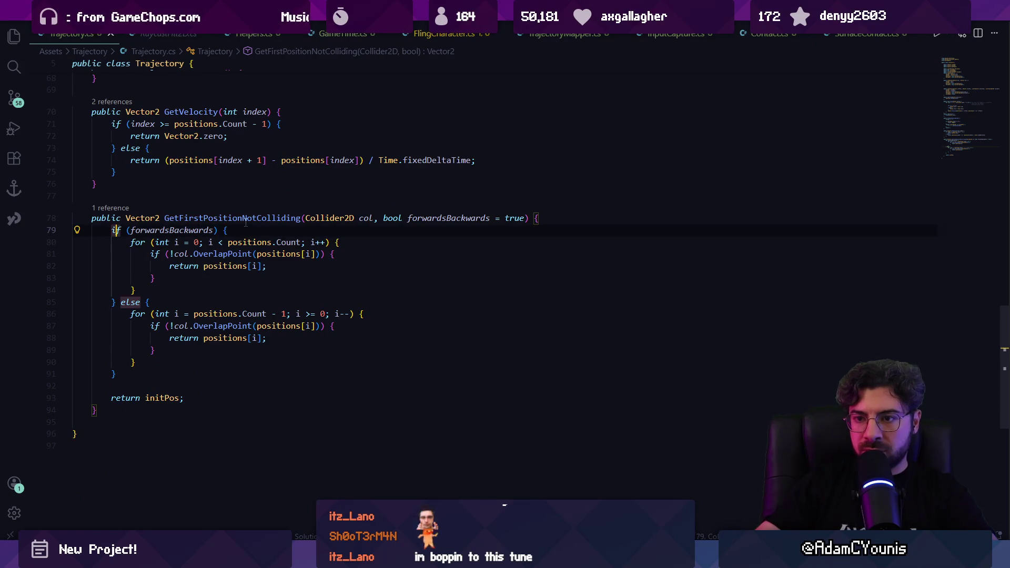
pyautogui.press('Up')
pyautogui.write('if(')
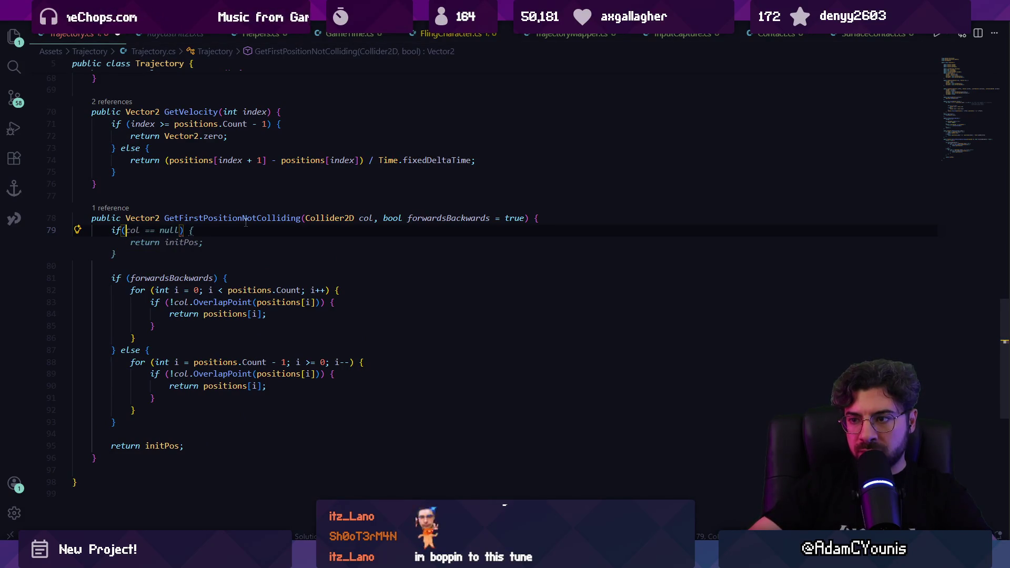
pyautogui.write('succeeded){')
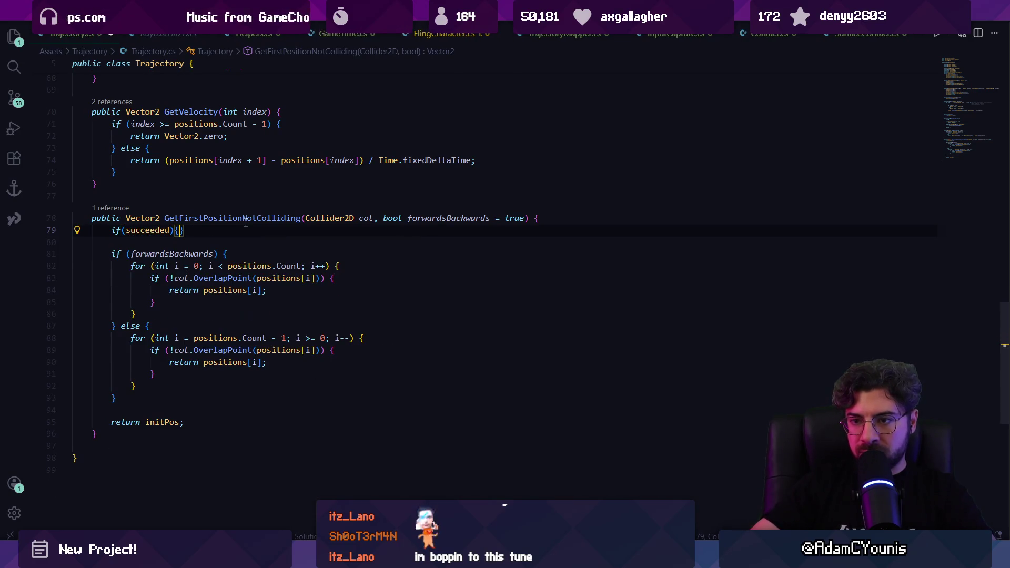
pyautogui.press('Return')
pyautogui.write('return')
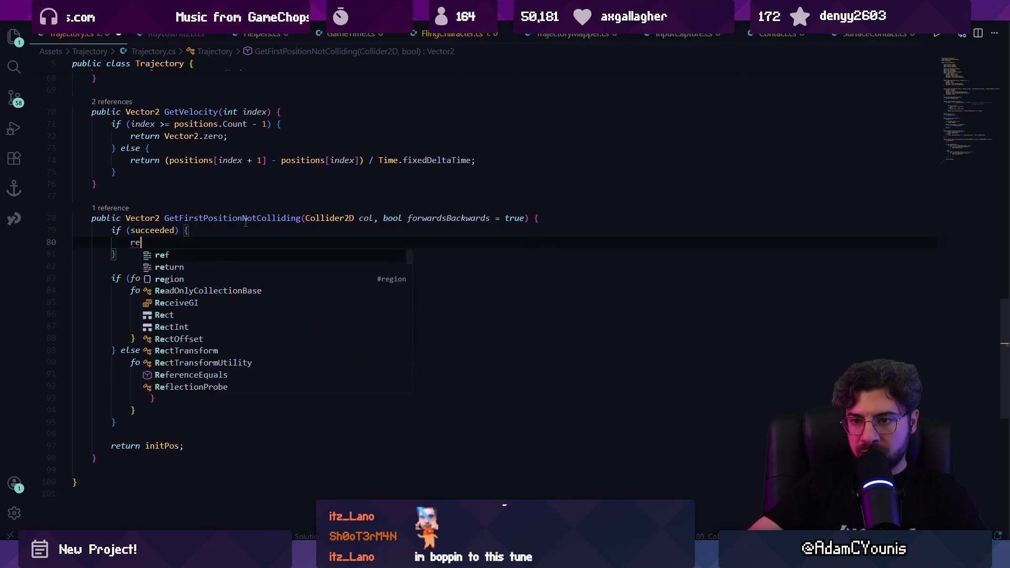
pyautogui.press('Tab')
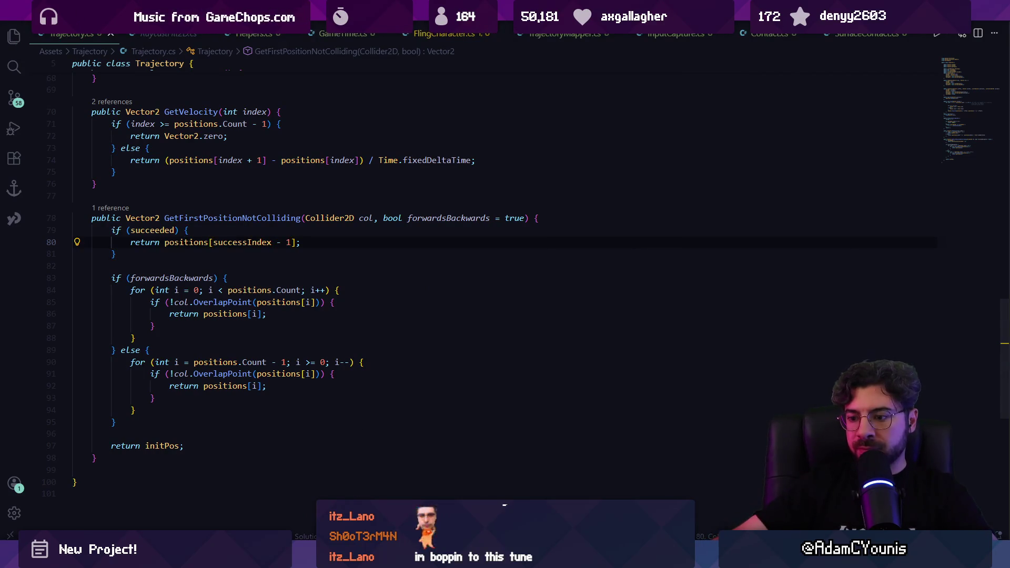
pyautogui.hotkey('alt', 'Tab')
pyautogui.hotkey('ctrl', 'p')
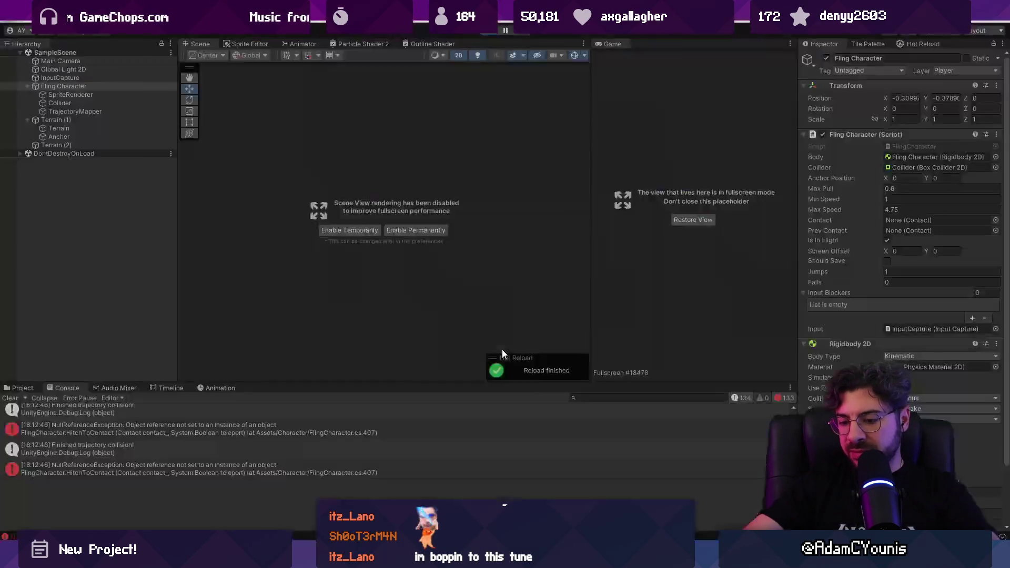
# Step: Clear the Console, stop Play mode, and open the HitchToContact error at FlingCharacter.cs line 205
pyautogui.click(10, 398)
pyautogui.hotkey('ctrl', 'p')
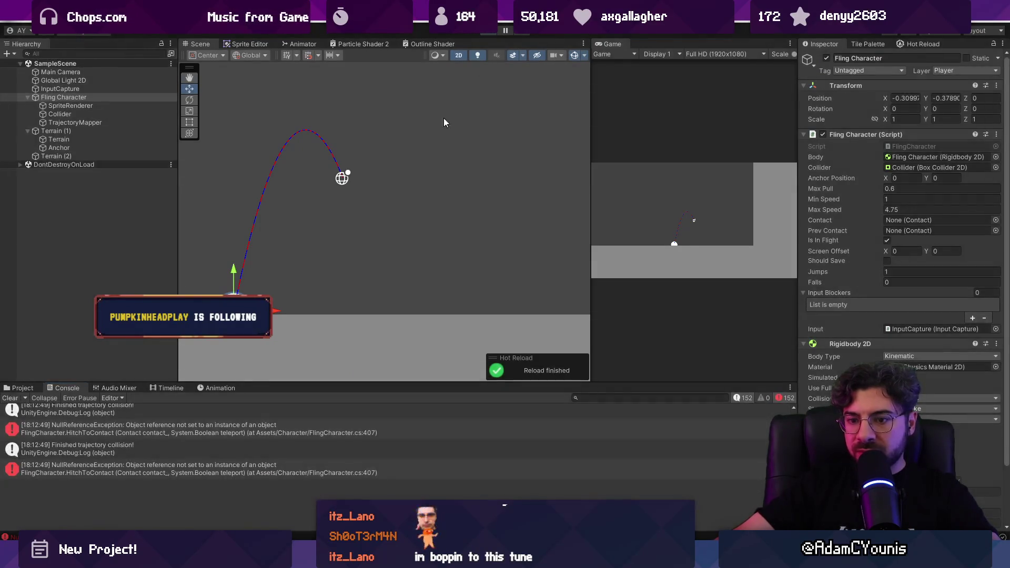
pyautogui.click(197, 412)
pyautogui.doubleClick(197, 419)
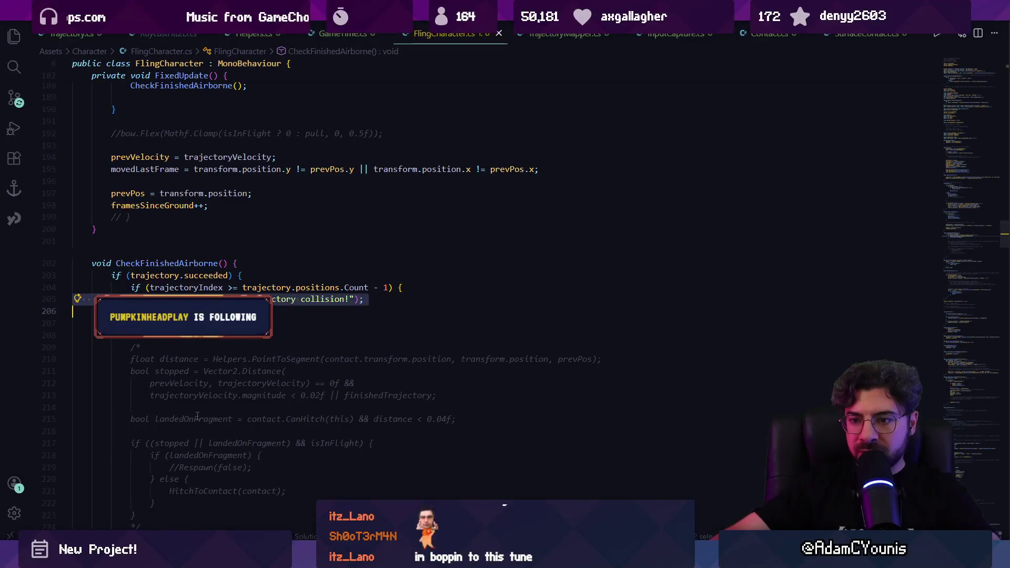
pyautogui.click(266, 437)
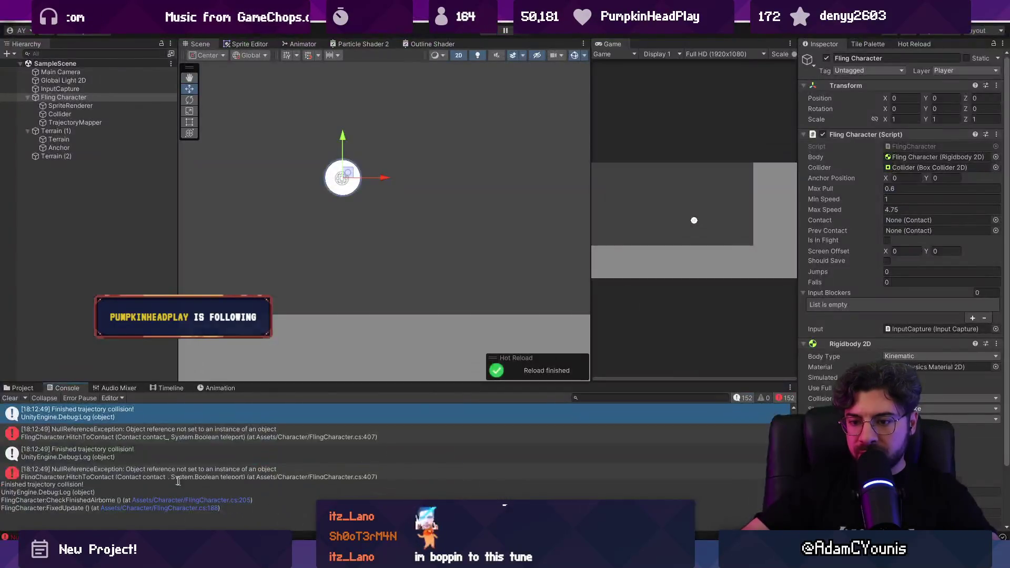
pyautogui.moveTo(249, 384); pyautogui.dragTo(248, 318)
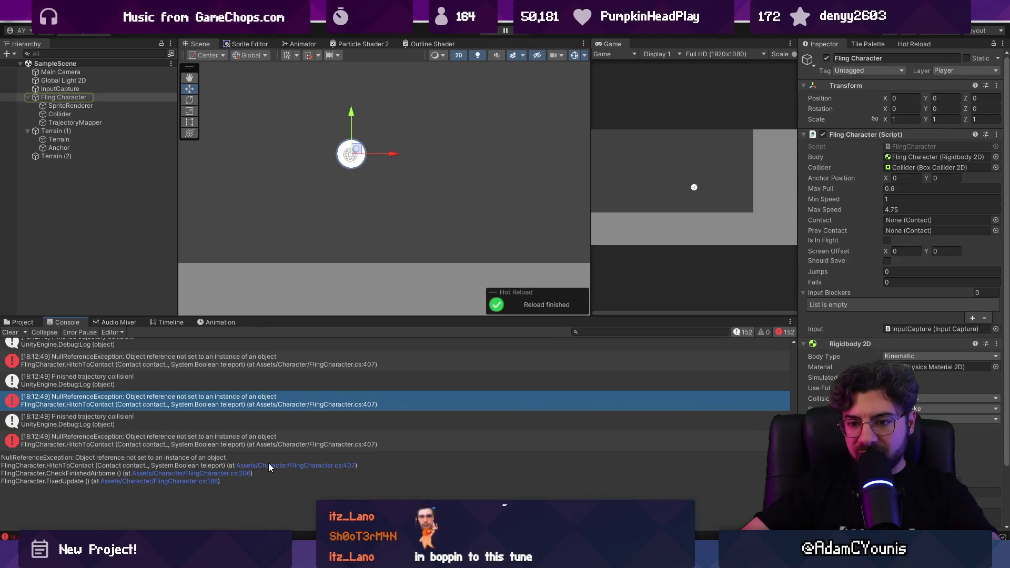
pyautogui.click(237, 478)
pyautogui.click(184, 287)
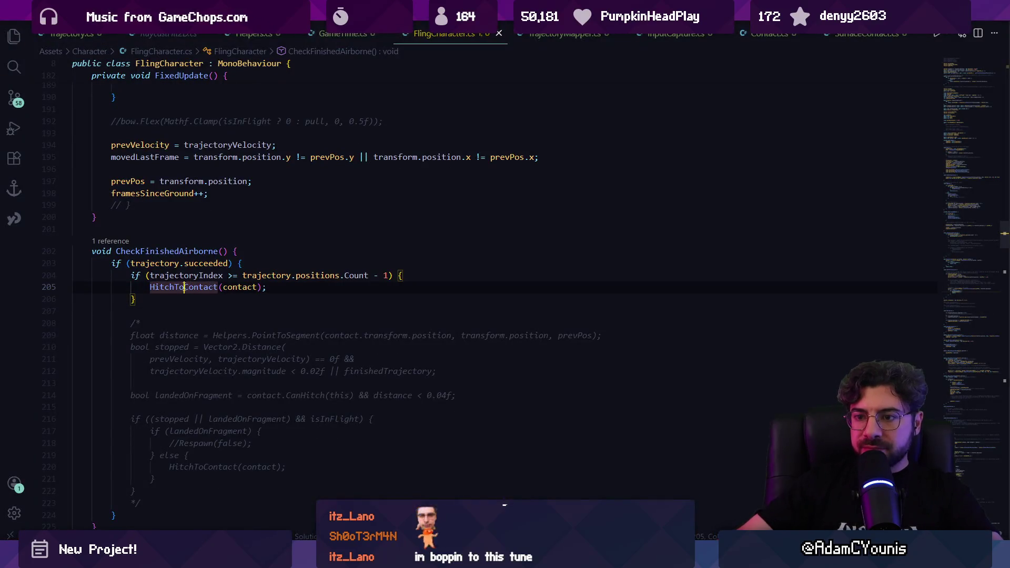
# Step: Step through the 'contact =' and HitchToContact matches in FlingCharacter.cs
pyautogui.click(249, 288)
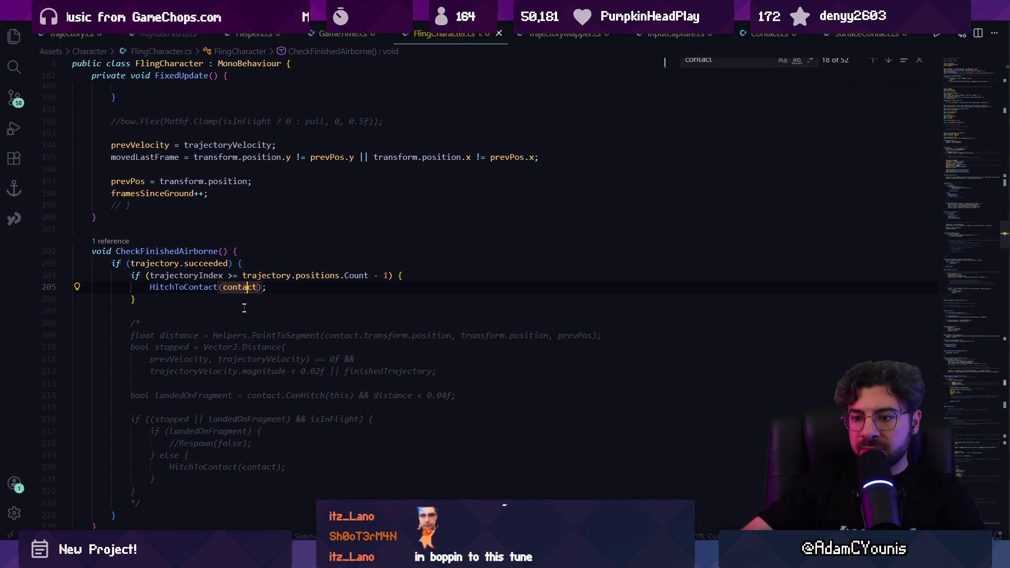
pyautogui.hotkey('ctrl', 'f')
pyautogui.write('conta')
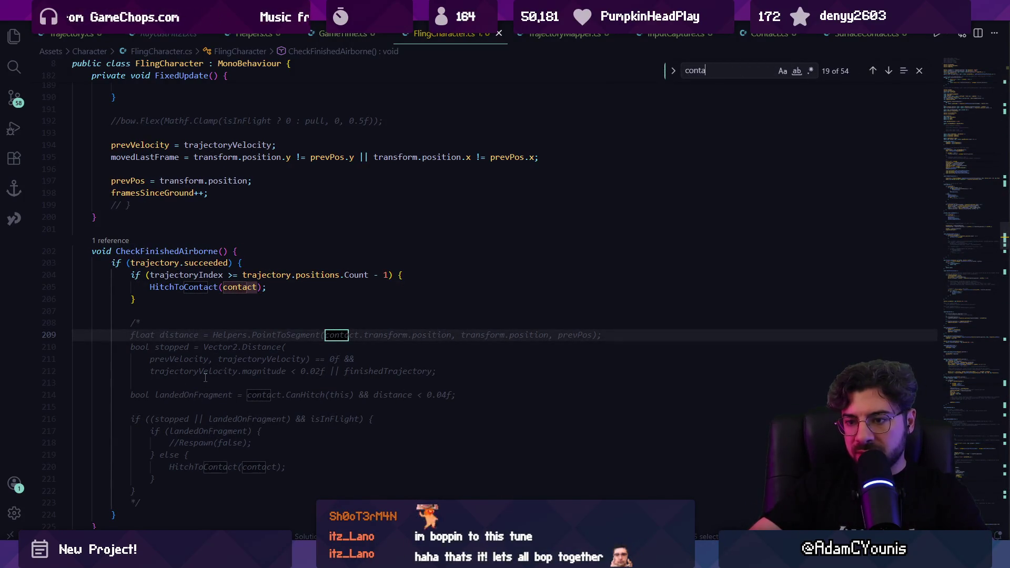
pyautogui.write('ct =')
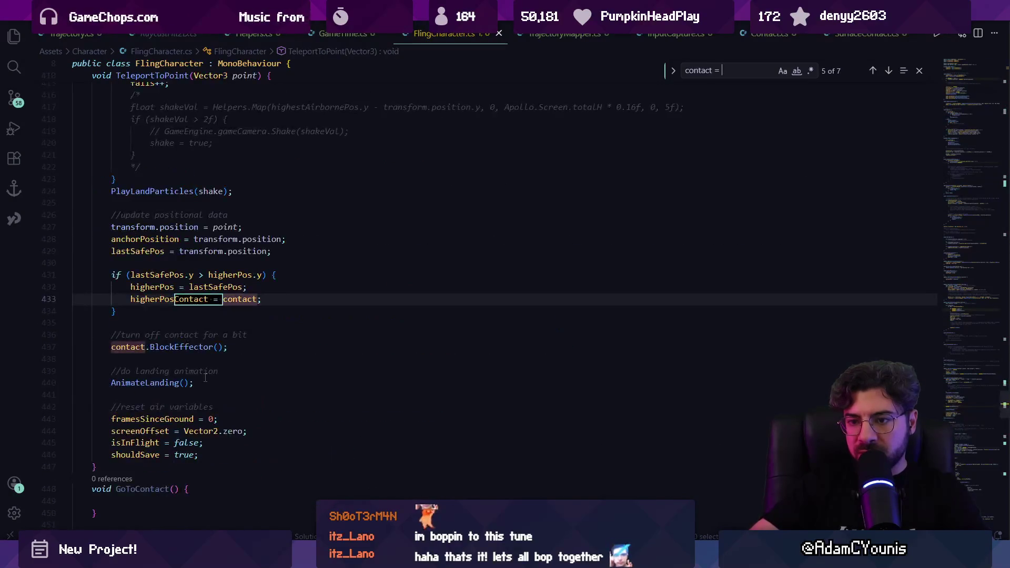
pyautogui.hotkey('shift', 'Return')
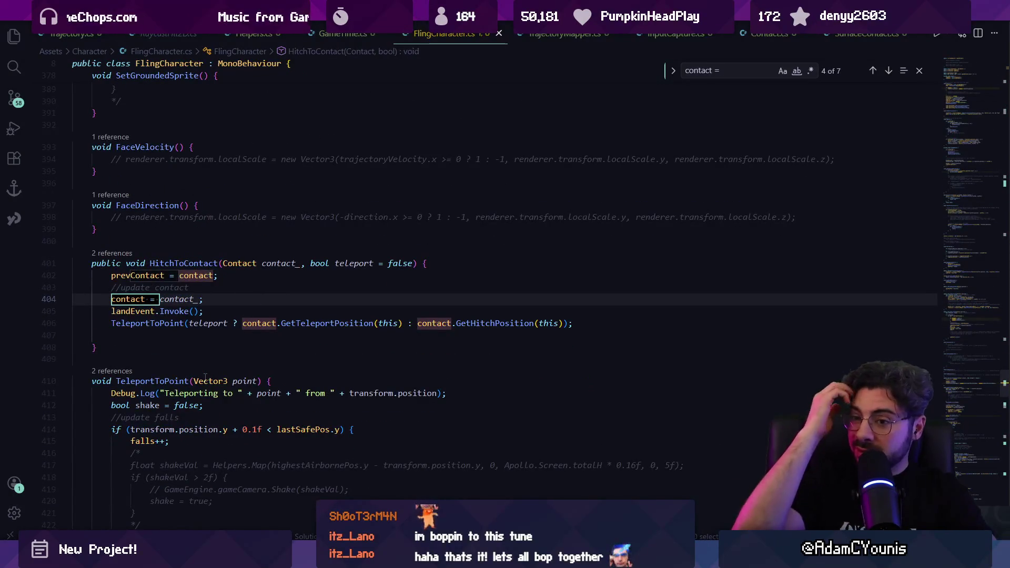
pyautogui.press('Return')
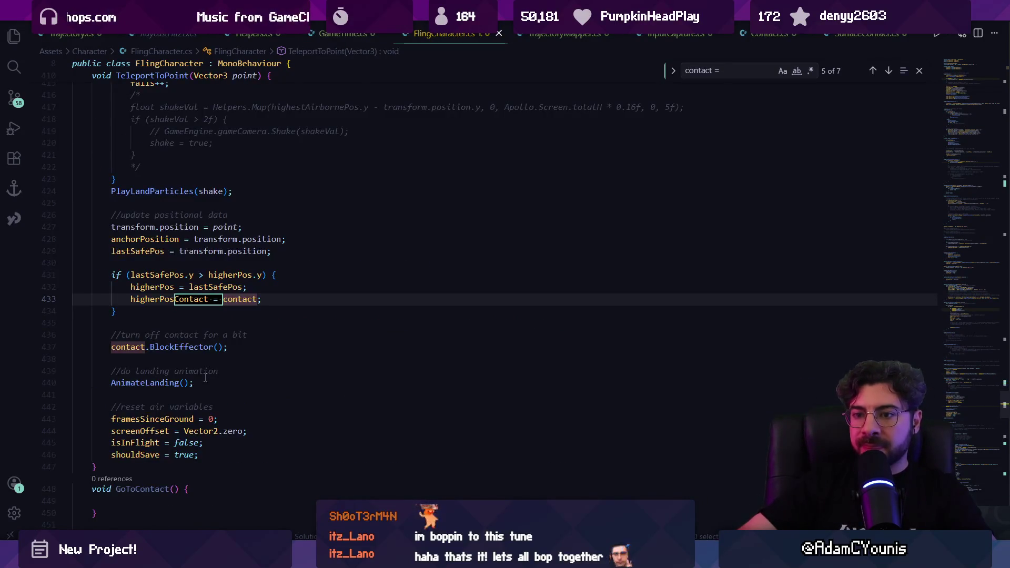
pyautogui.press('Return')
pyautogui.press('Return')
pyautogui.press('Return')
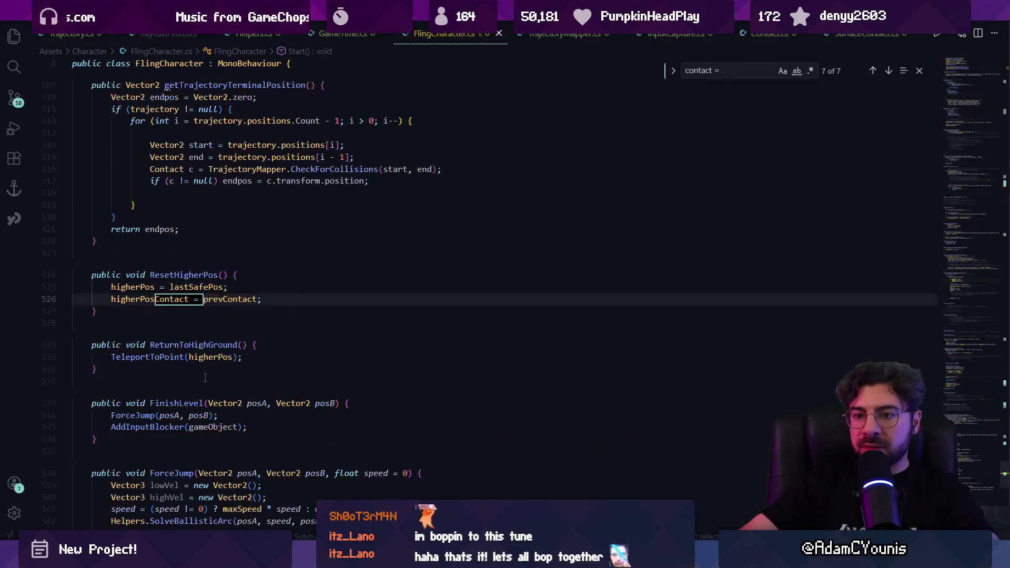
pyautogui.write('hit')
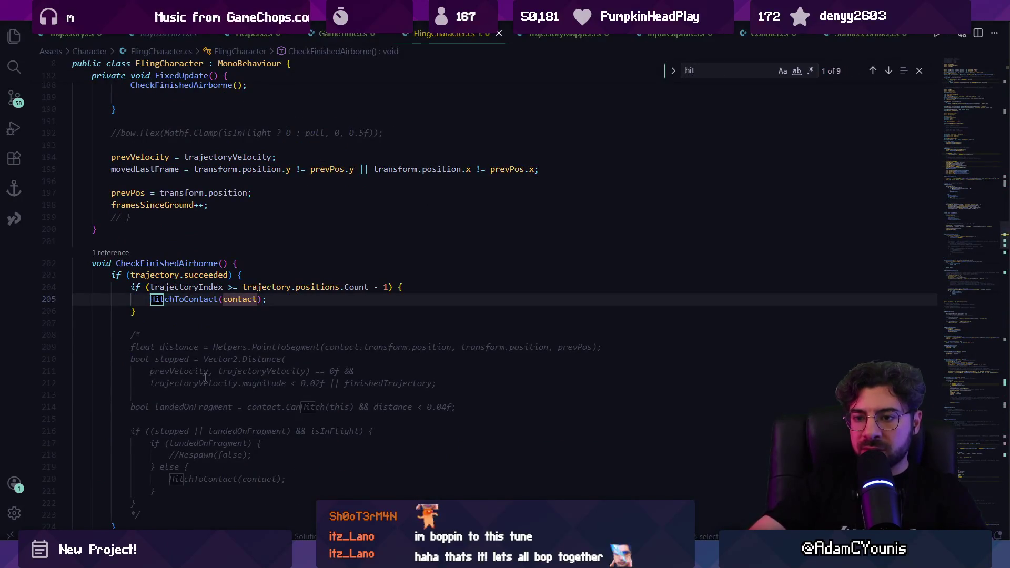
pyautogui.write('chtocontact')
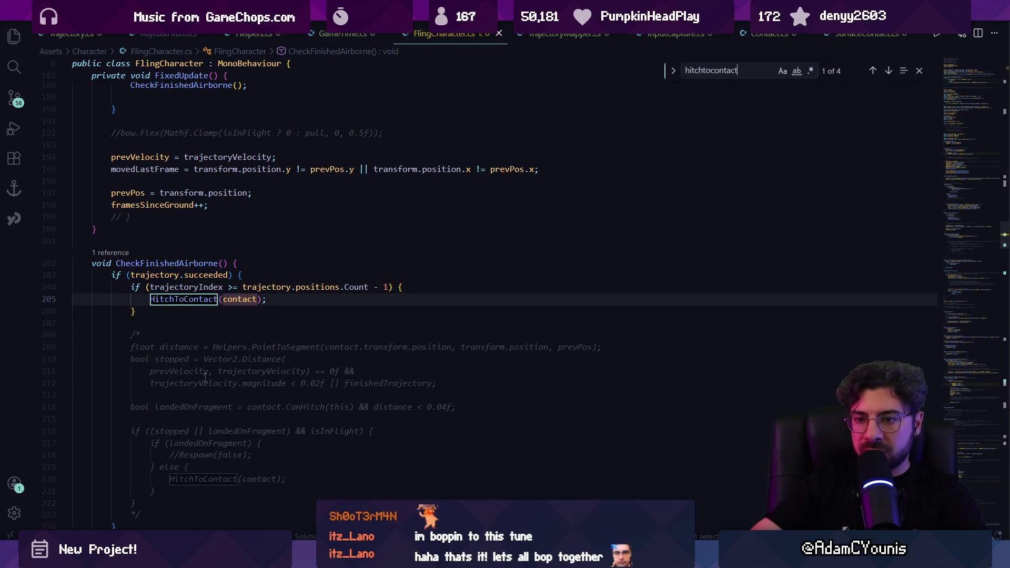
pyautogui.press('Return')
pyautogui.press('Return')
pyautogui.press('Return')
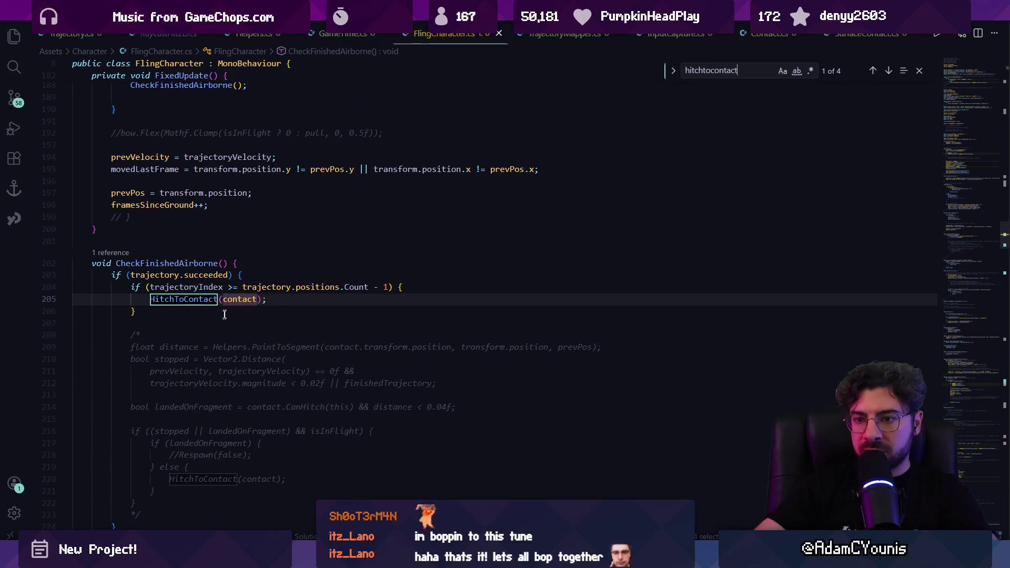
# Step: List references to the contact field and jump to 'contact = closest;' in TrajectoryMapper.cs
pyautogui.click(239, 299)
pyautogui.keyDown('ctrl'); pyautogui.click(240, 299); pyautogui.keyUp('ctrl')
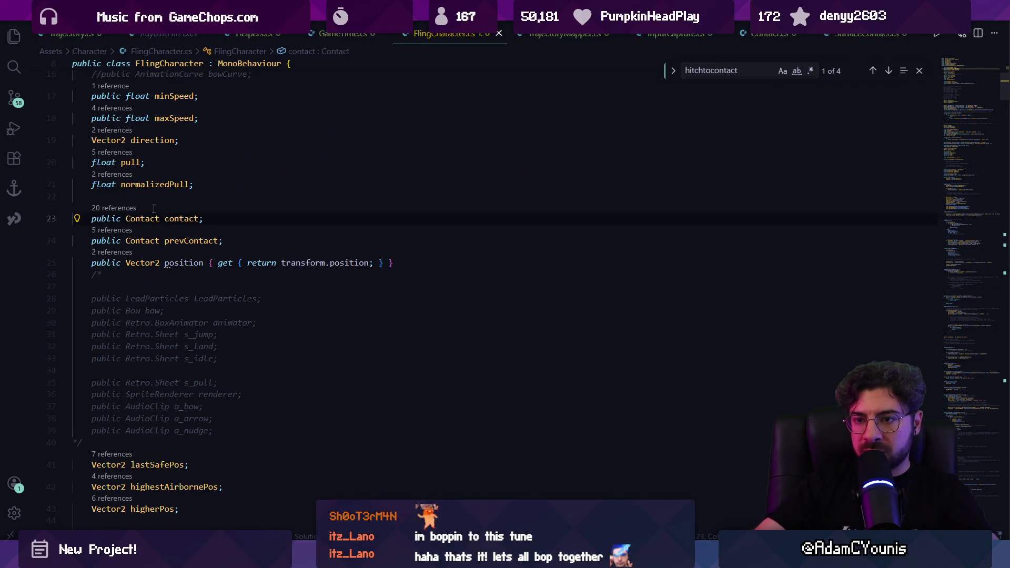
pyautogui.click(117, 209)
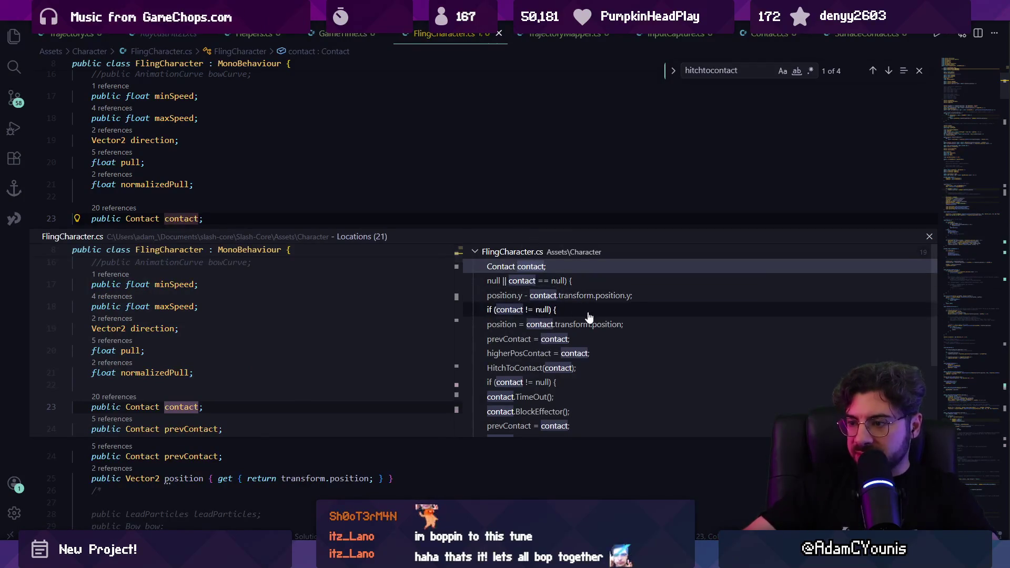
pyautogui.scroll(-4, 595, 331)
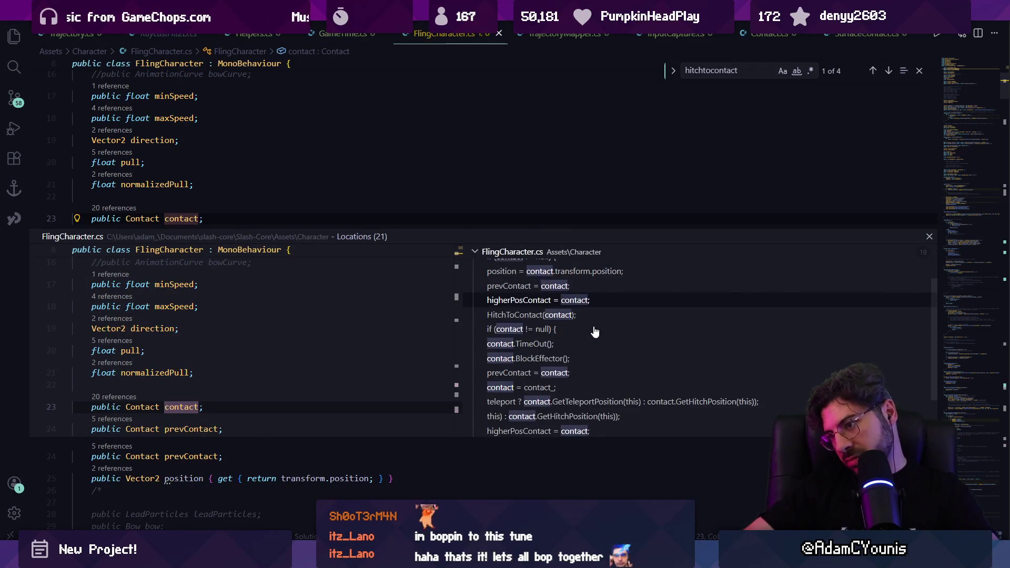
pyautogui.click(591, 430)
pyautogui.scroll(-1, 587, 415)
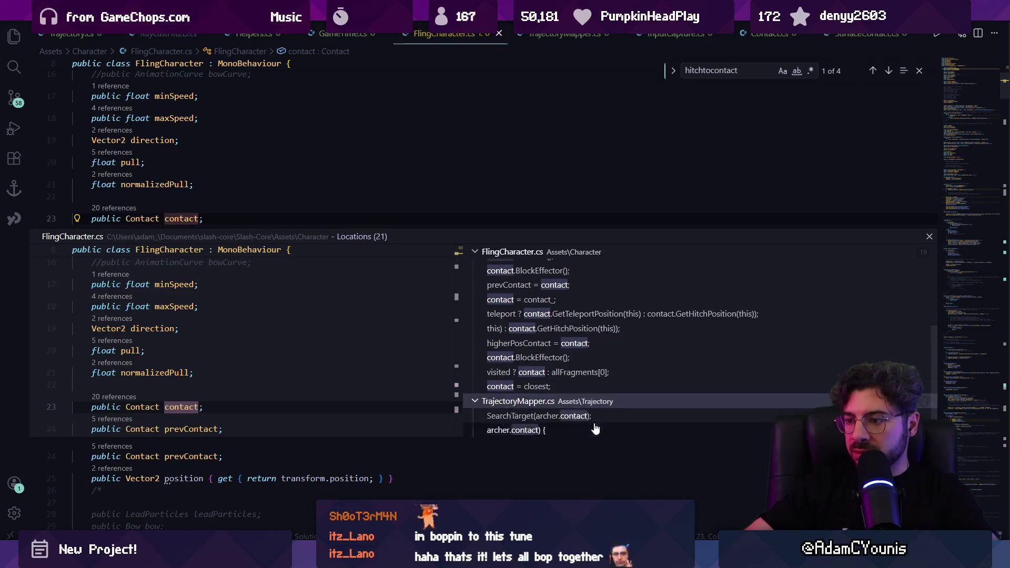
pyautogui.click(581, 389)
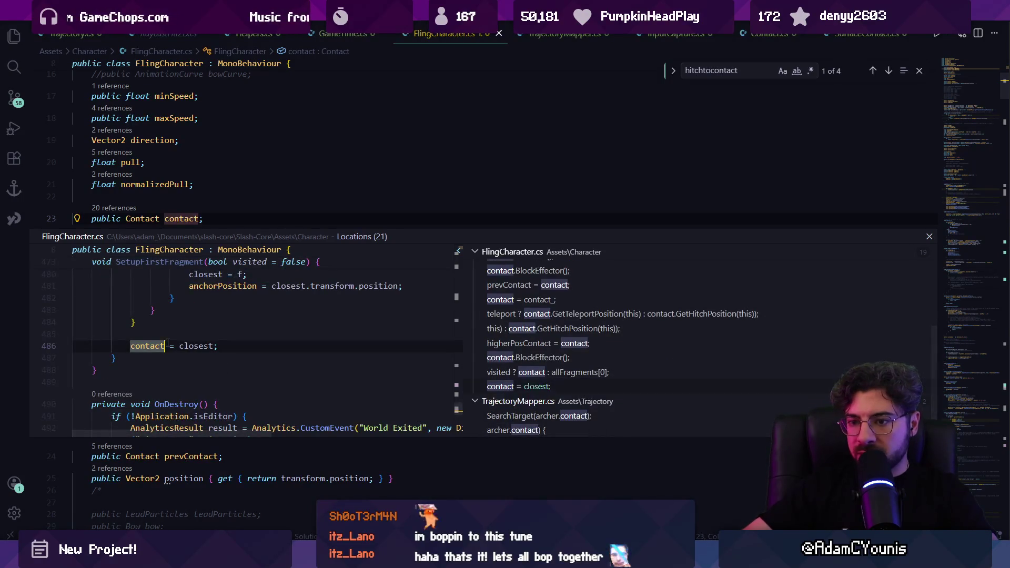
pyautogui.doubleClick(581, 390)
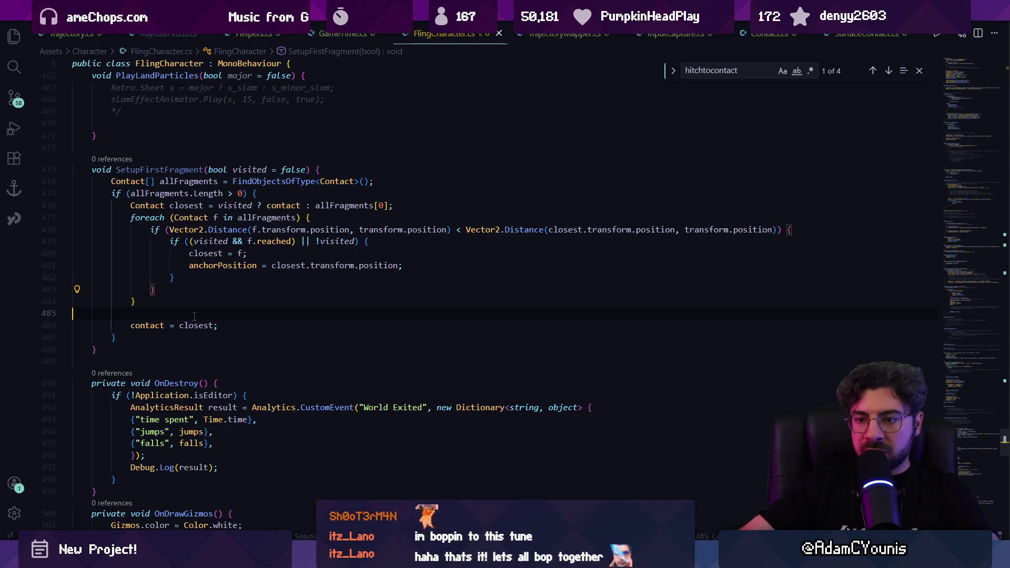
# Step: Recheck the 'contact = closest;' assignment and list all 7 'contact =' results in the Search sidebar
pyautogui.hotkey('ctrl', 'f')
pyautogui.write('contact =')
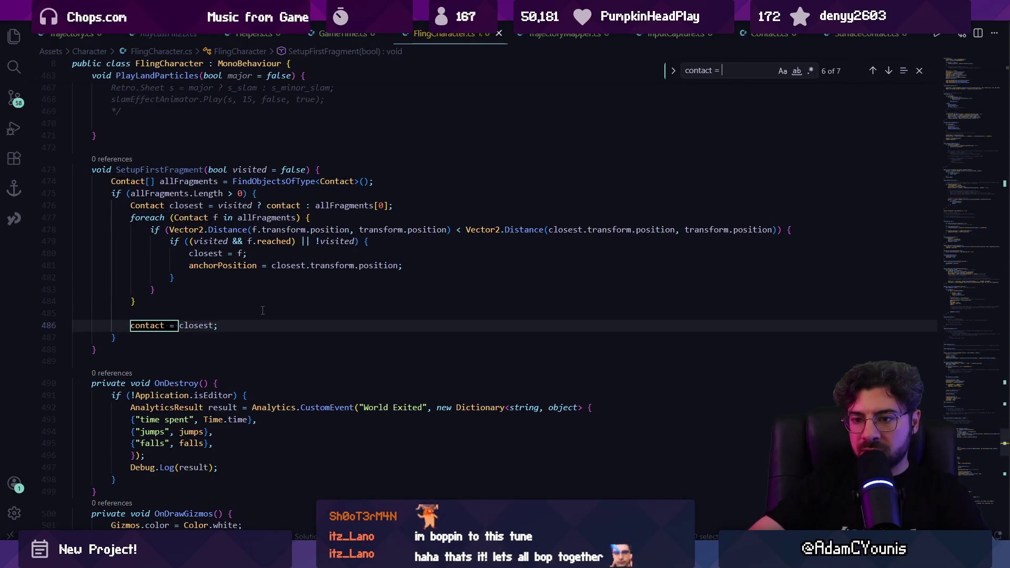
pyautogui.press('Return')
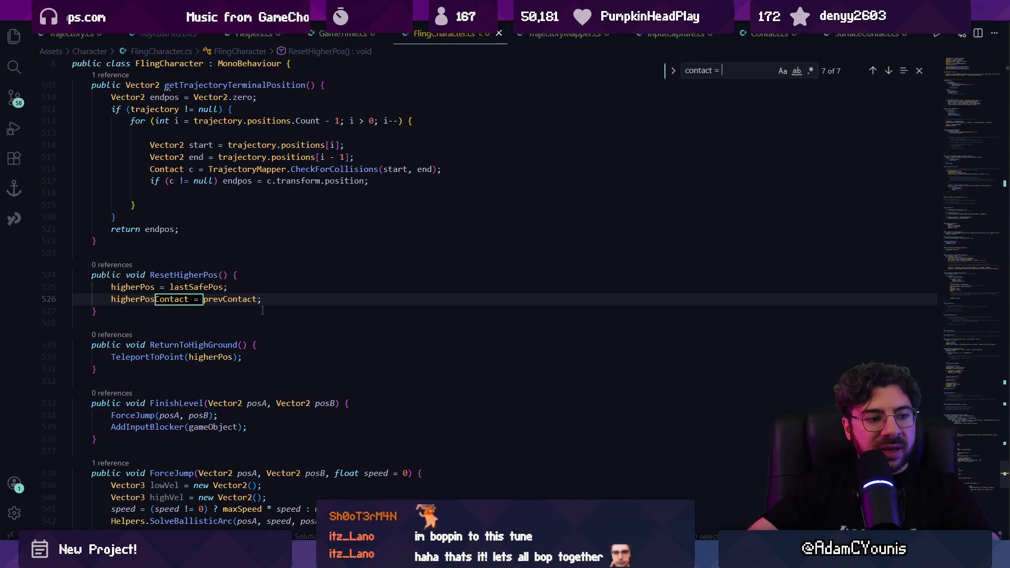
pyautogui.hotkey('shift', 'Return')
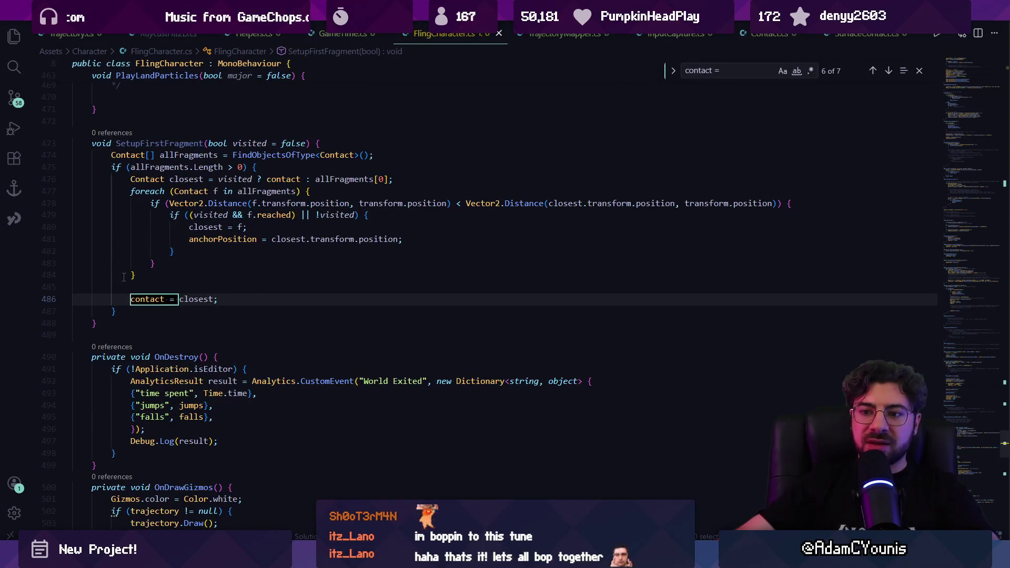
pyautogui.click(152, 300)
pyautogui.click(196, 299)
pyautogui.click(145, 299)
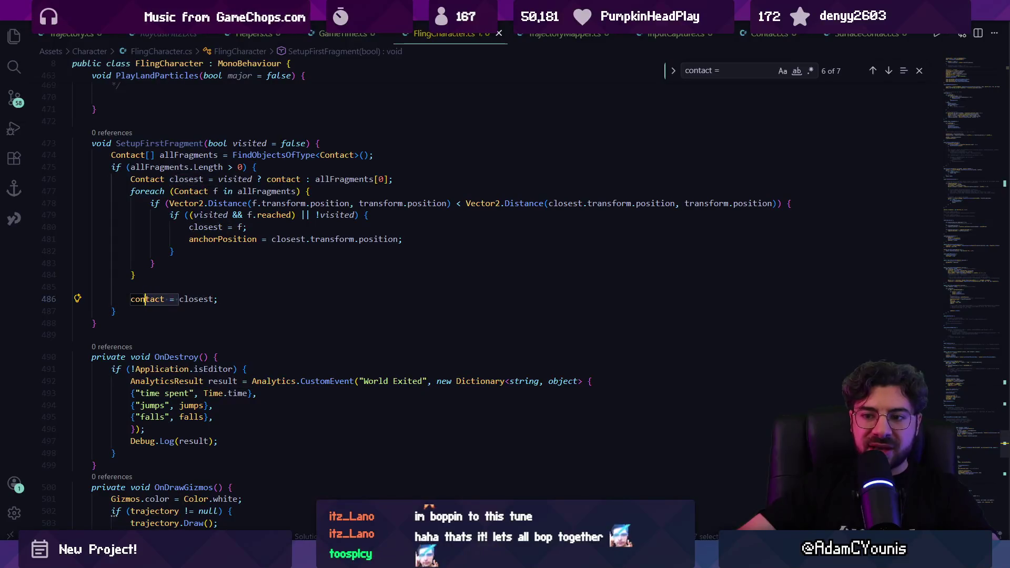
pyautogui.hotkey('ctrl', 'shift', 'f')
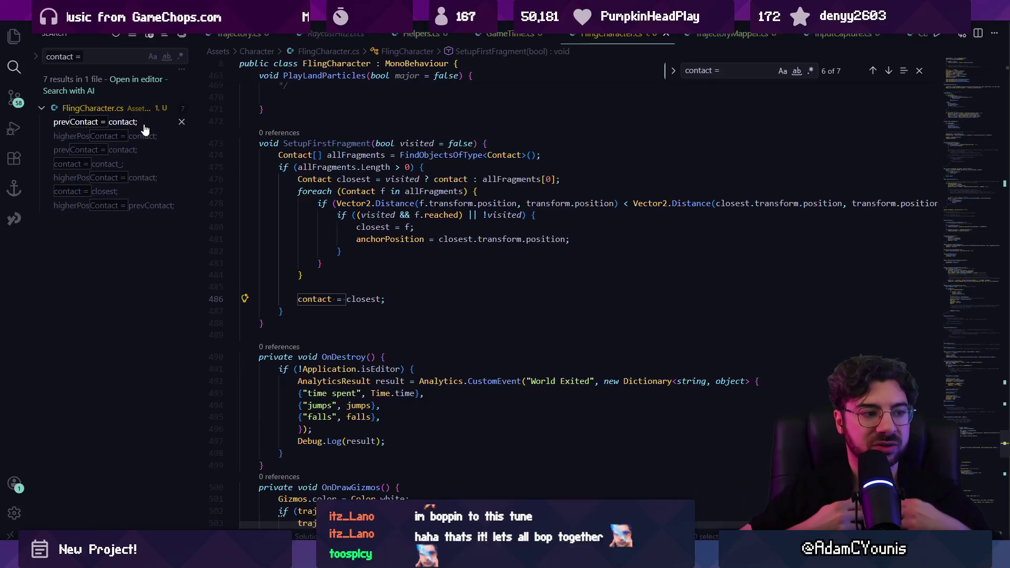
# Step: Go to 'contact = contact_;' and review HitchToContact's callers, including the line 258 call
pyautogui.click(129, 166)
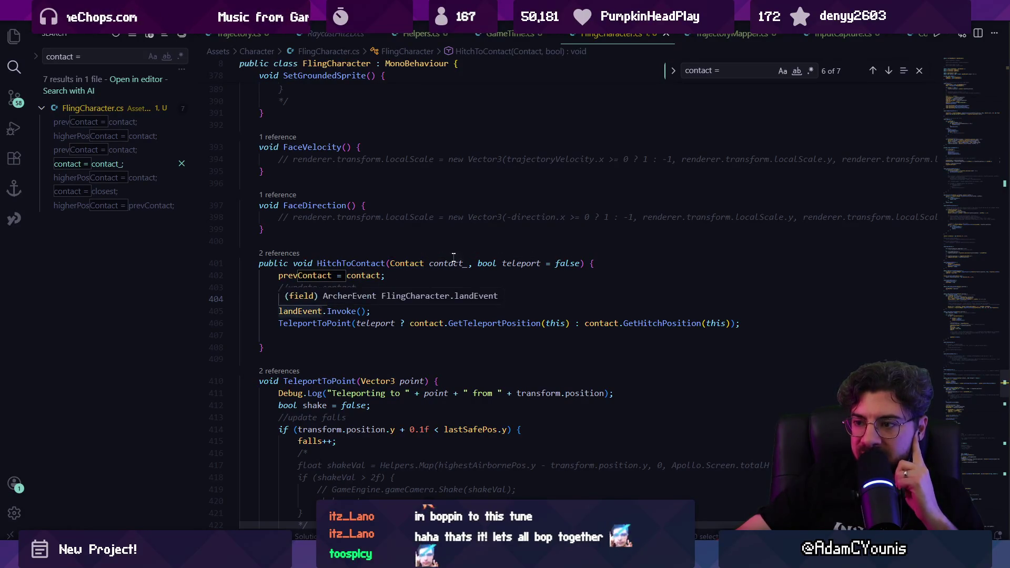
pyautogui.click(297, 256)
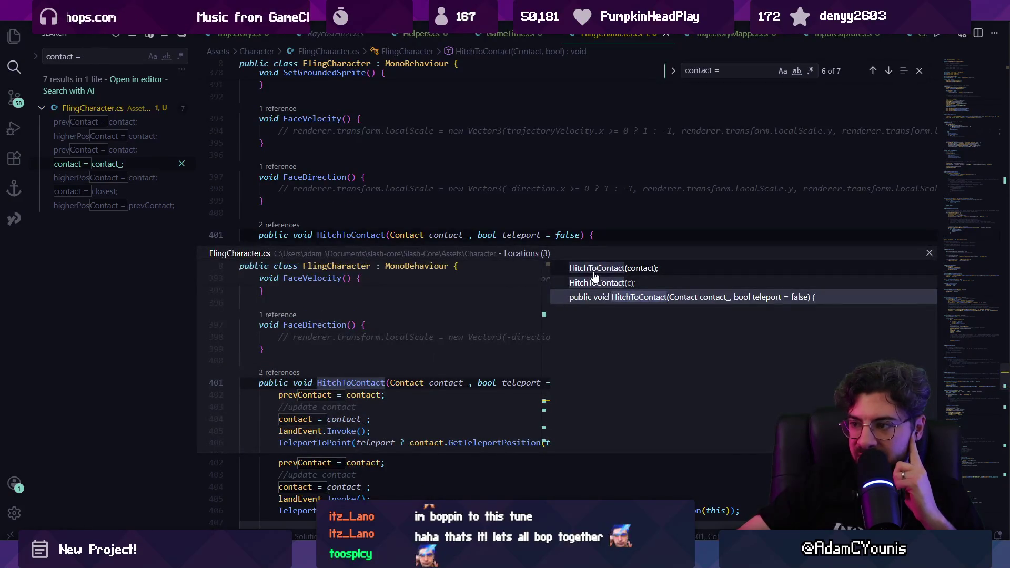
pyautogui.click(600, 284)
pyautogui.press('Escape')
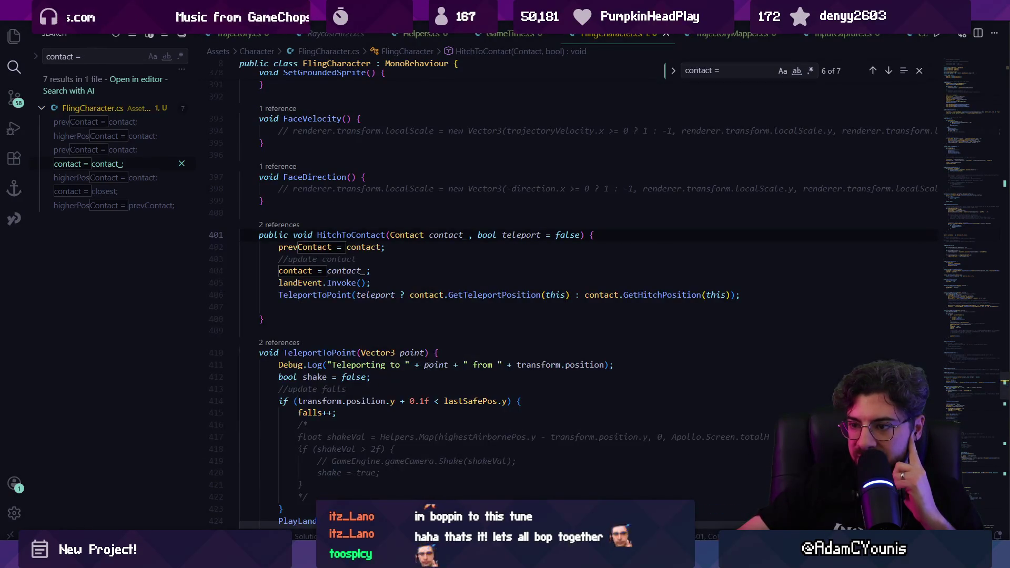
pyautogui.scroll(1, 396, 286)
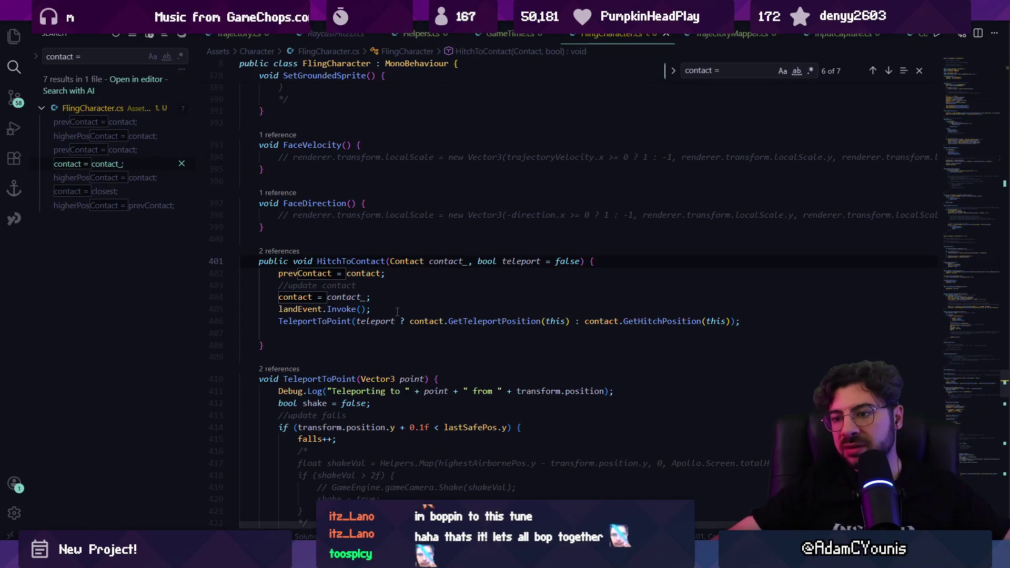
pyautogui.hotkey('alt', 'Left')
pyautogui.hotkey('alt', 'Right')
pyautogui.hotkey('alt', 'Left')
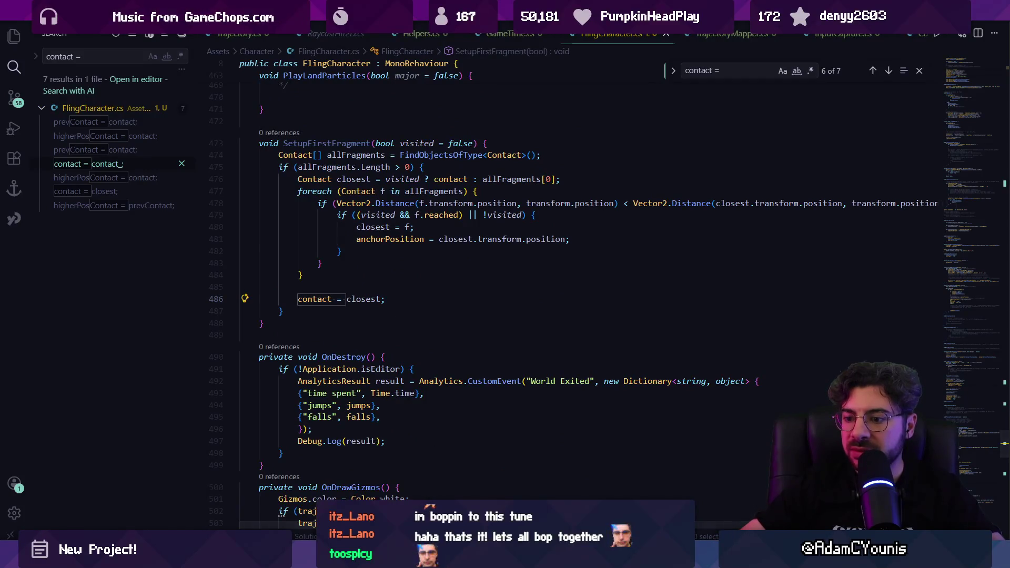
# Step: Select the NullReferenceException in Unity's Console to show its stack trace
pyautogui.click(273, 558)
pyautogui.click(192, 383)
pyautogui.press('Up')
pyautogui.press('Down')
pyautogui.click(194, 402)
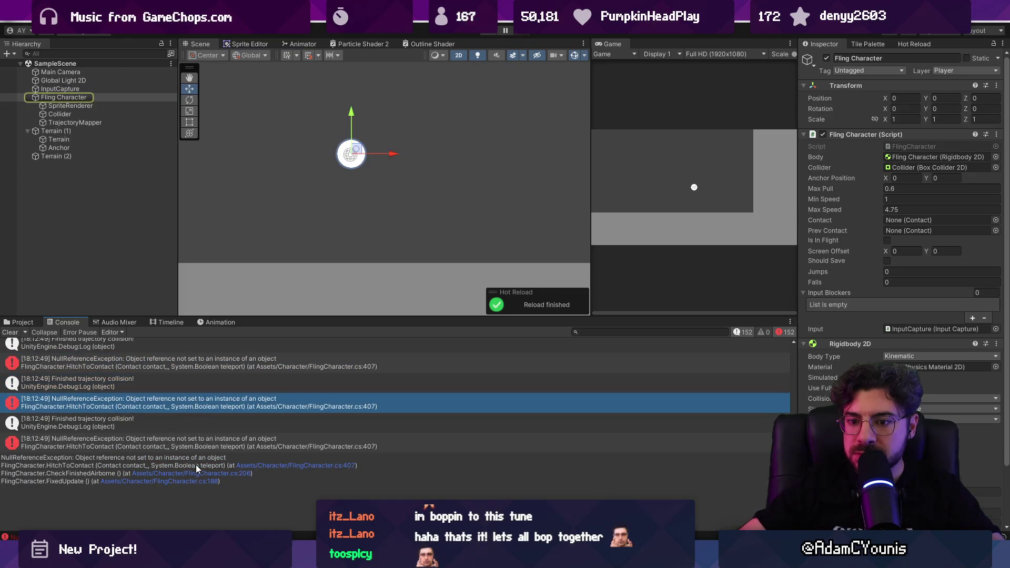
# Step: Open the failing line 407 in code, then clear Unity's Console messages
pyautogui.click(273, 465)
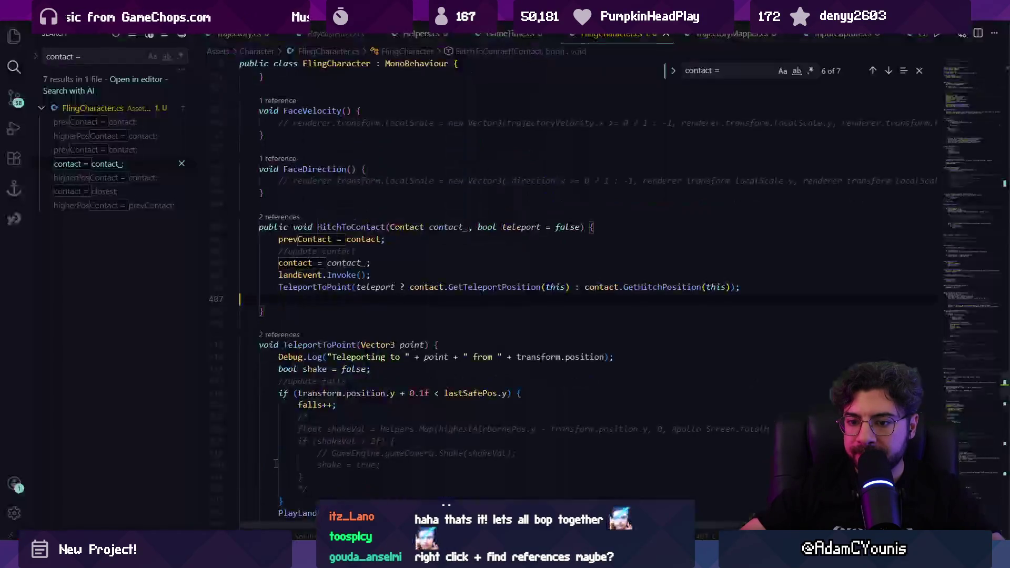
pyautogui.moveTo(304, 526)
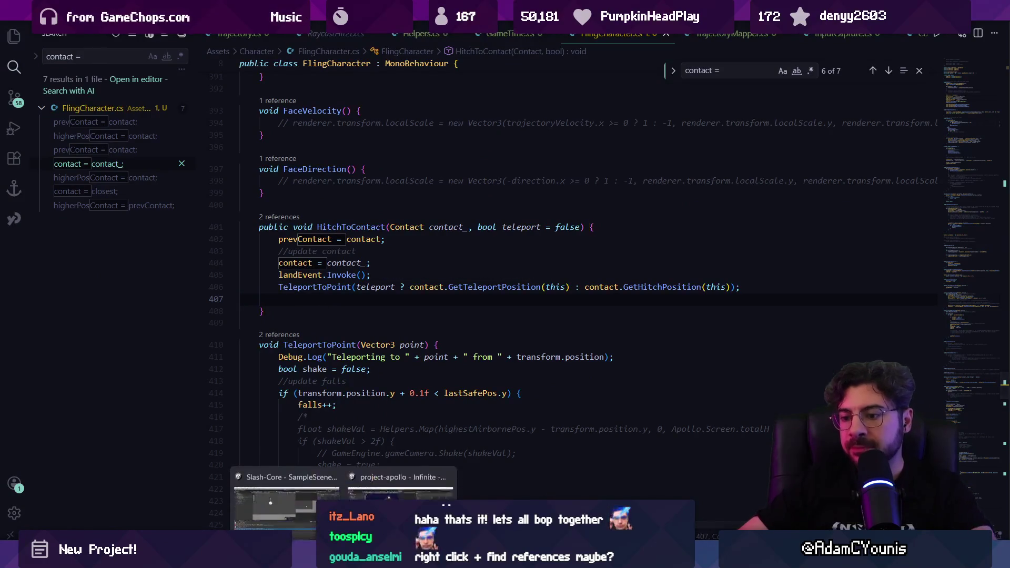
pyautogui.click(318, 490)
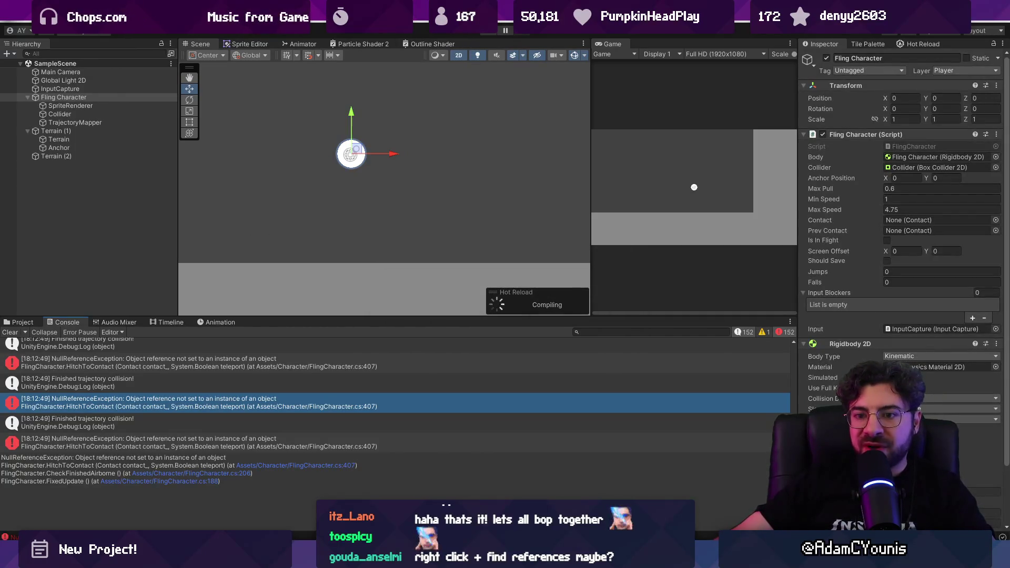
pyautogui.click(12, 323)
pyautogui.click(63, 323)
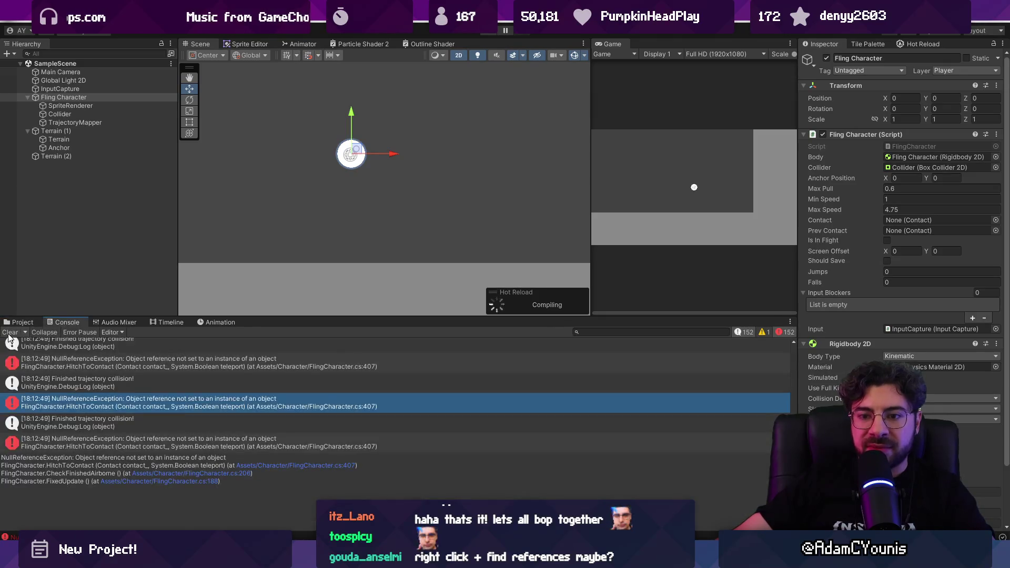
pyautogui.click(10, 332)
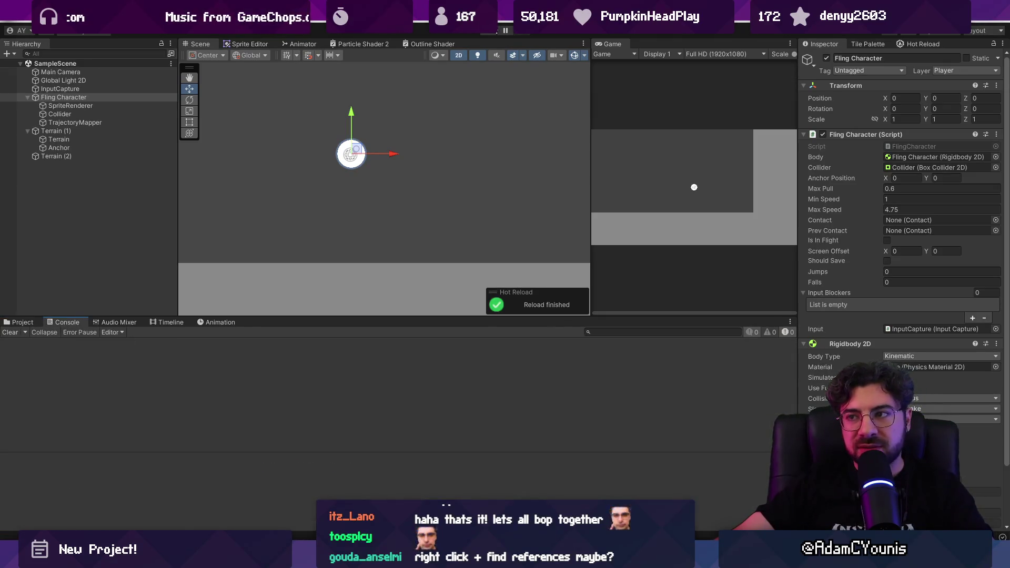
# Step: Play and fling the character onto the floor, then open the new error's line 406
pyautogui.click(490, 31)
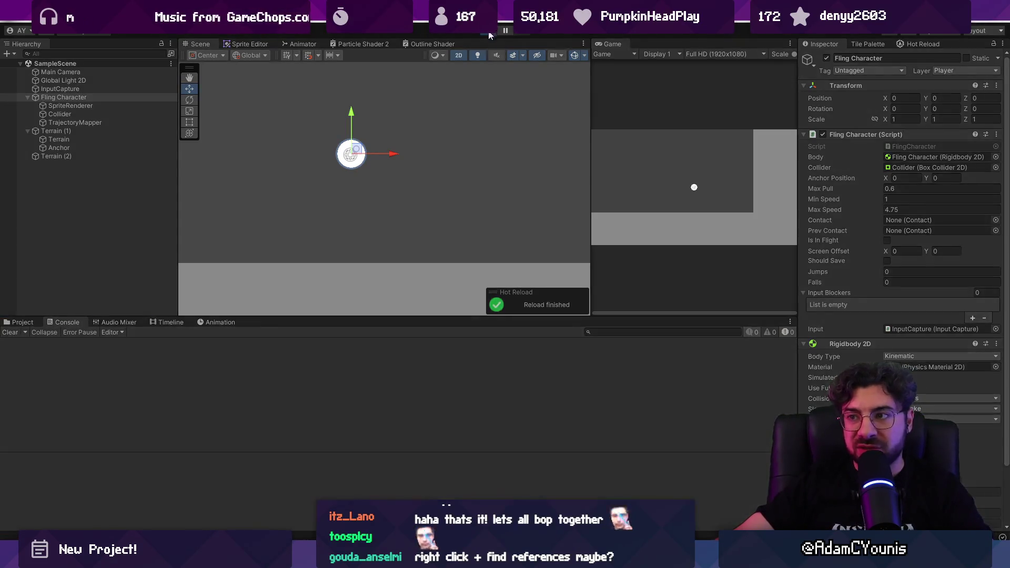
pyautogui.click(366, 195)
pyautogui.moveTo(694, 190); pyautogui.dragTo(677, 201)
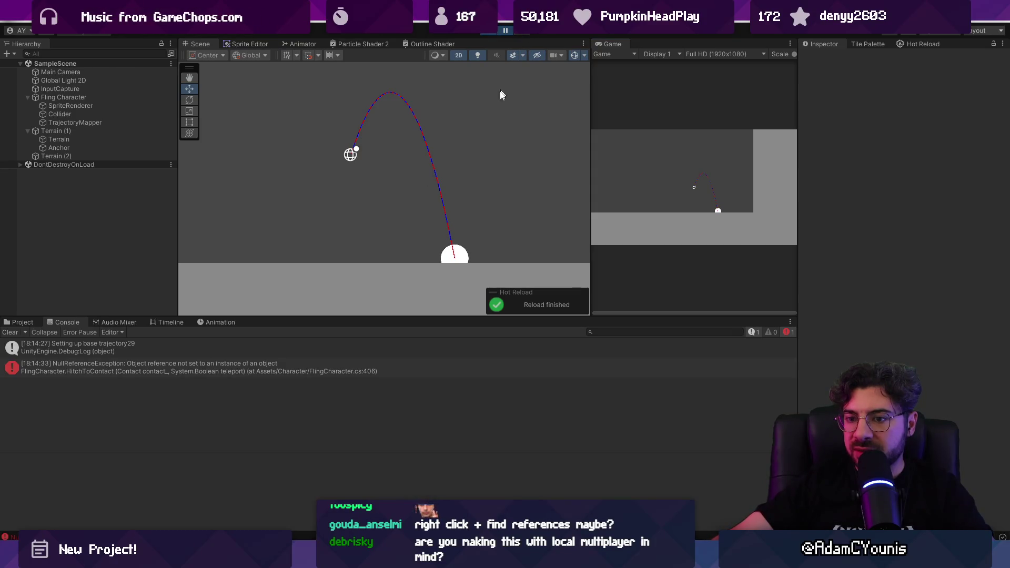
pyautogui.click(276, 365)
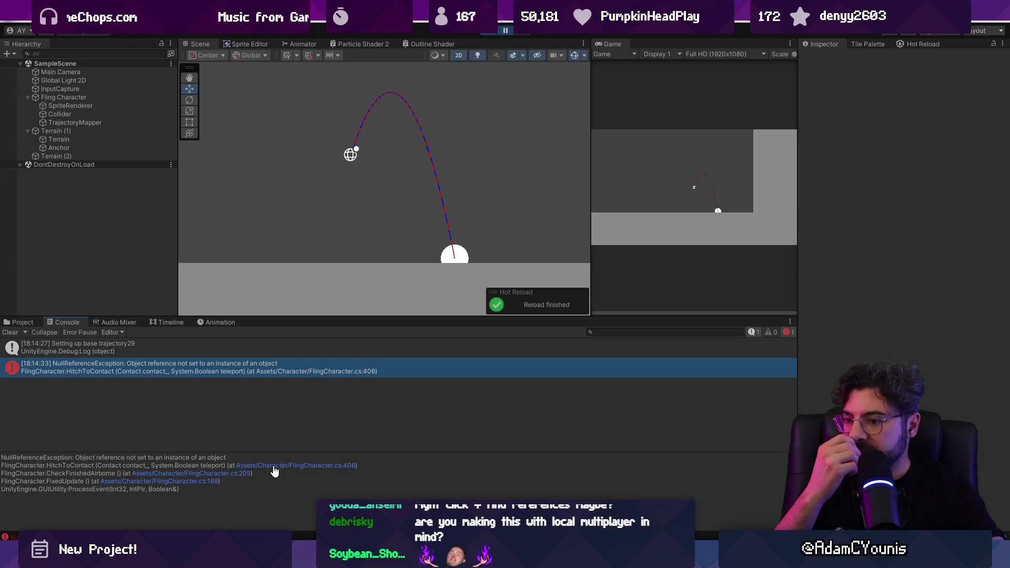
pyautogui.click(274, 470)
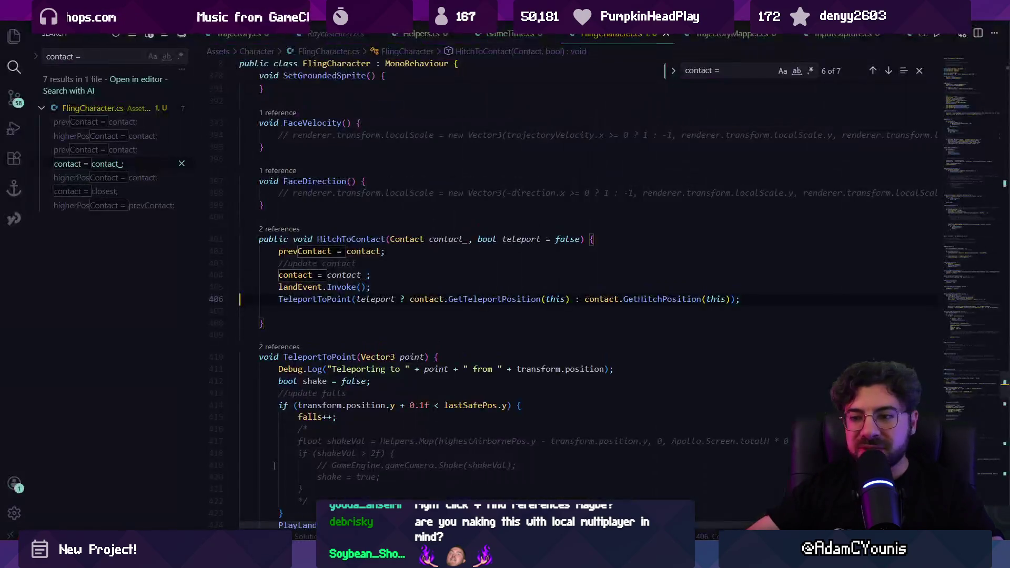
# Step: Inspect the HitchToContact call on line 406 and peek its callers, including line 258
pyautogui.click(326, 299)
pyautogui.click(376, 299)
pyautogui.click(493, 299)
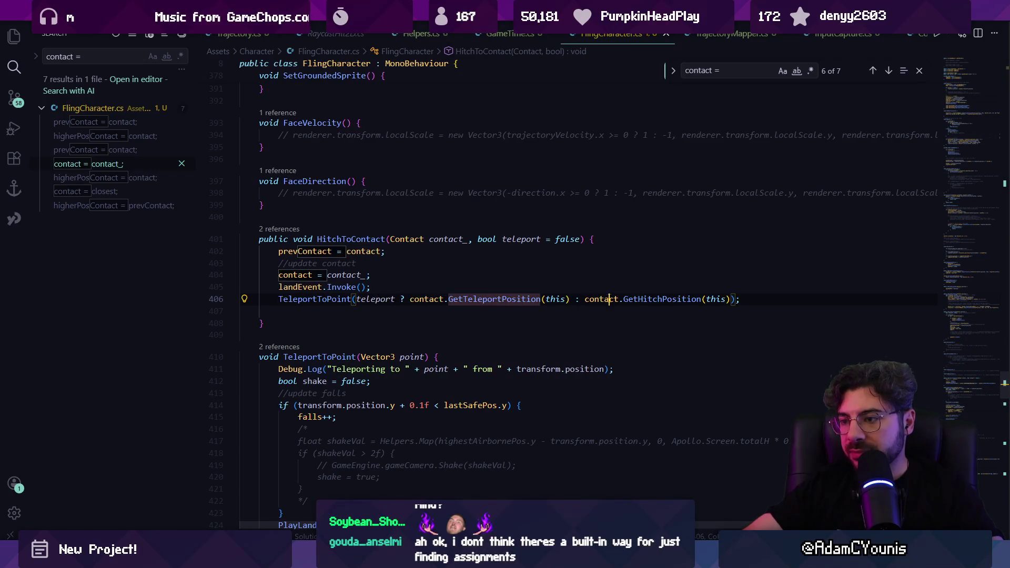
pyautogui.click(658, 298)
pyautogui.click(615, 299)
pyautogui.scroll(1, 316, 277)
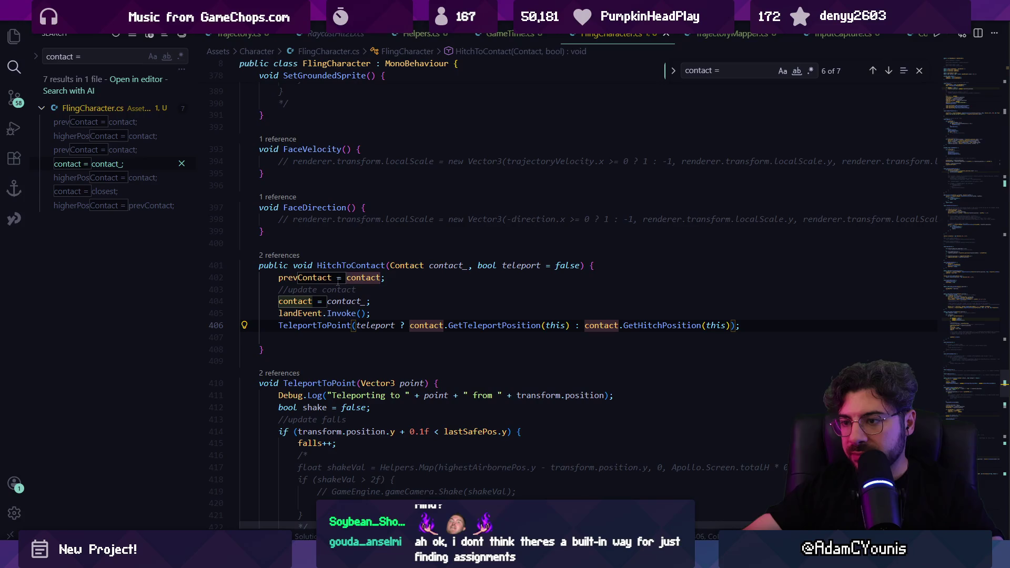
pyautogui.click(285, 257)
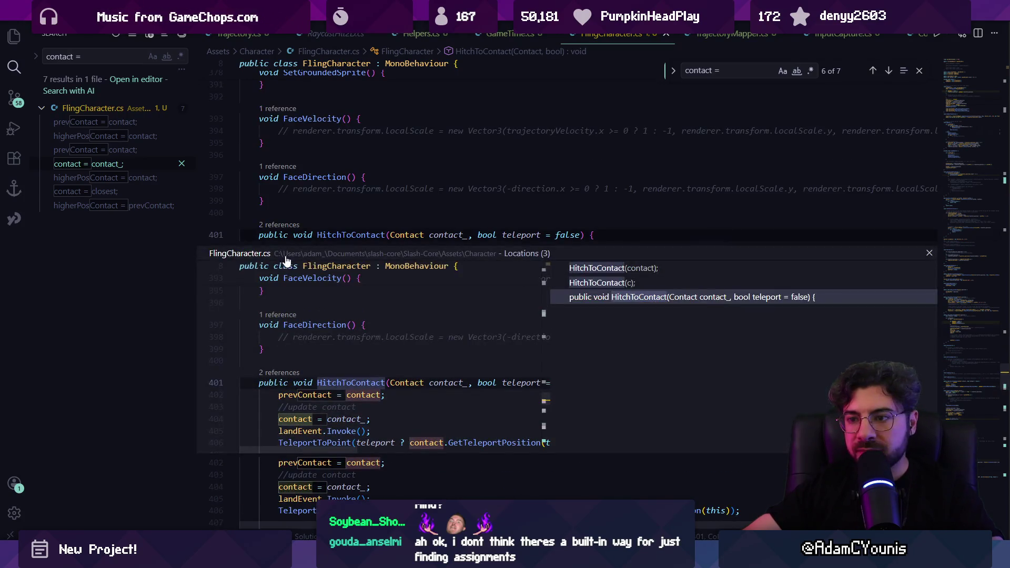
pyautogui.click(624, 284)
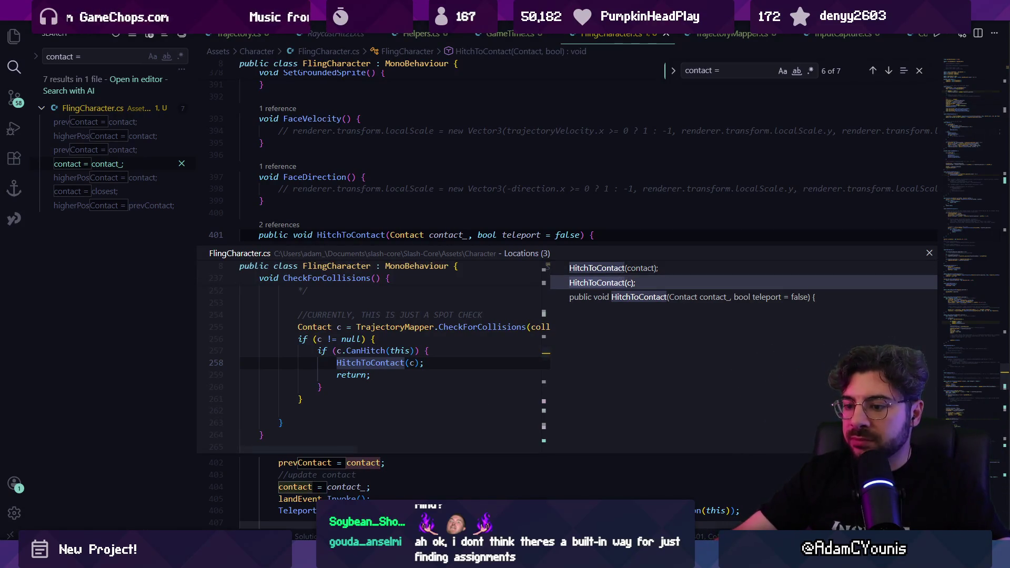
# Step: Open line 205 from the Unity stack trace and select its contact argument
pyautogui.moveTo(345, 559)
pyautogui.click(285, 497)
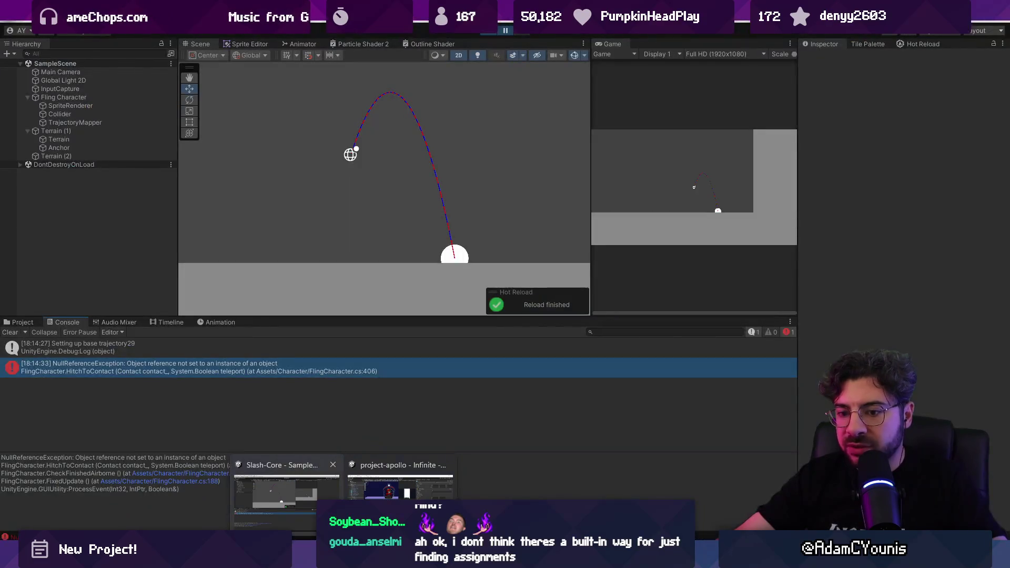
pyautogui.click(219, 474)
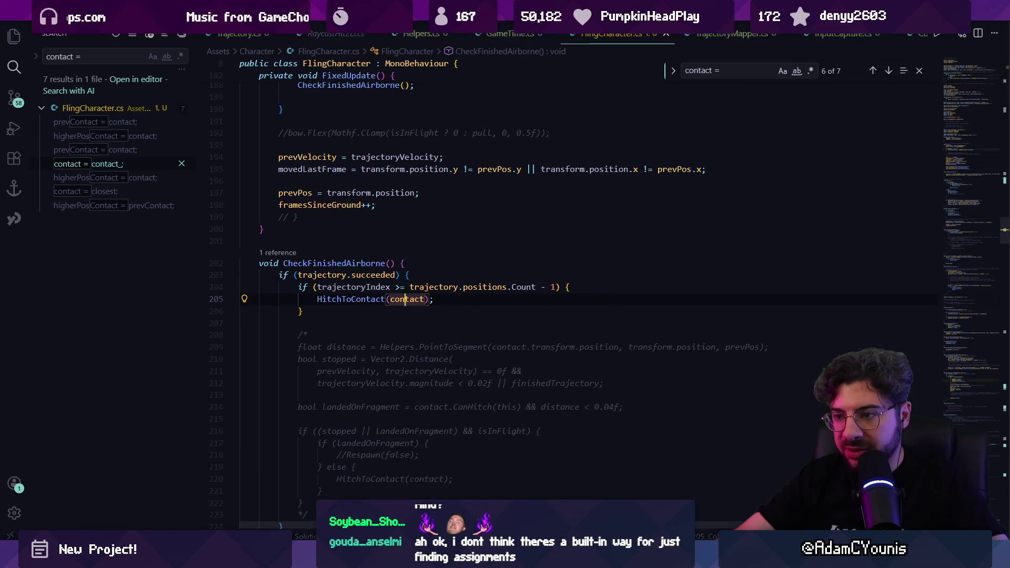
pyautogui.keyDown('ctrl'); pyautogui.click(404, 300); pyautogui.keyUp('ctrl')
# Step: Search FlingCharacter.cs for 'contact =' and 'contact' to find where contact is assigned
pyautogui.hotkey('ctrl', 'f')
pyautogui.write('contact =')
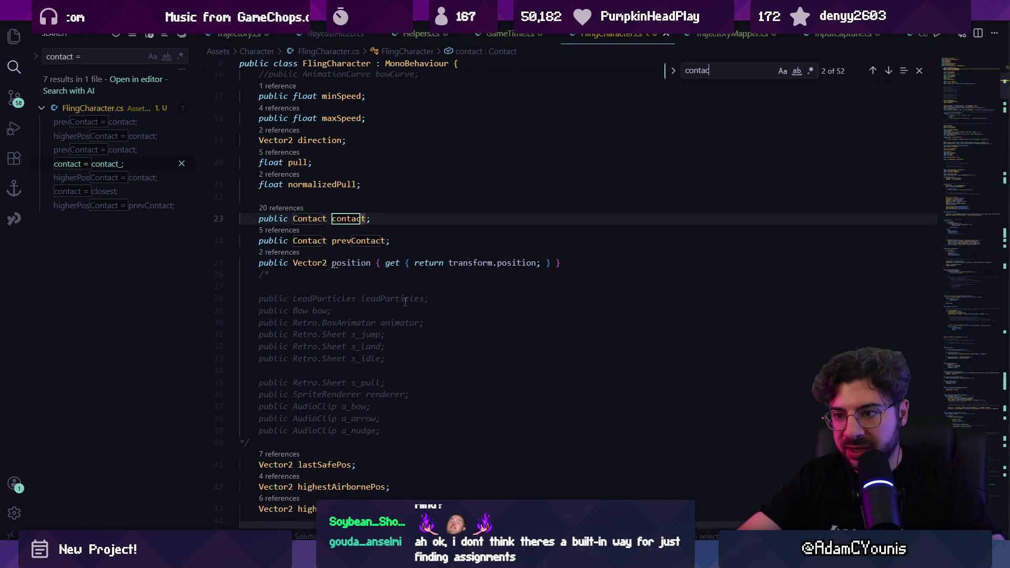
pyautogui.press('Return')
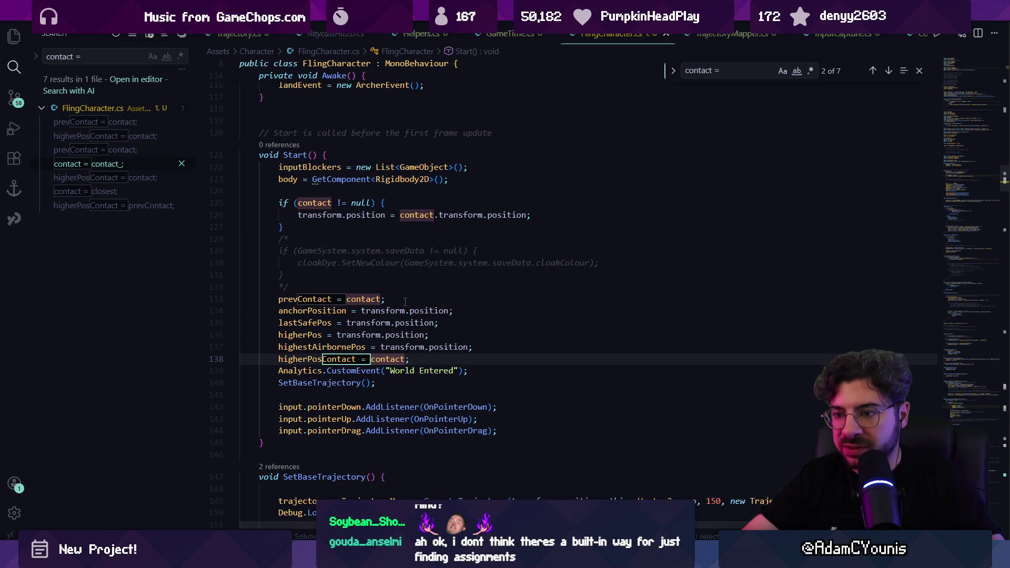
pyautogui.hotkey('ctrl', 'f')
pyautogui.write('contact')
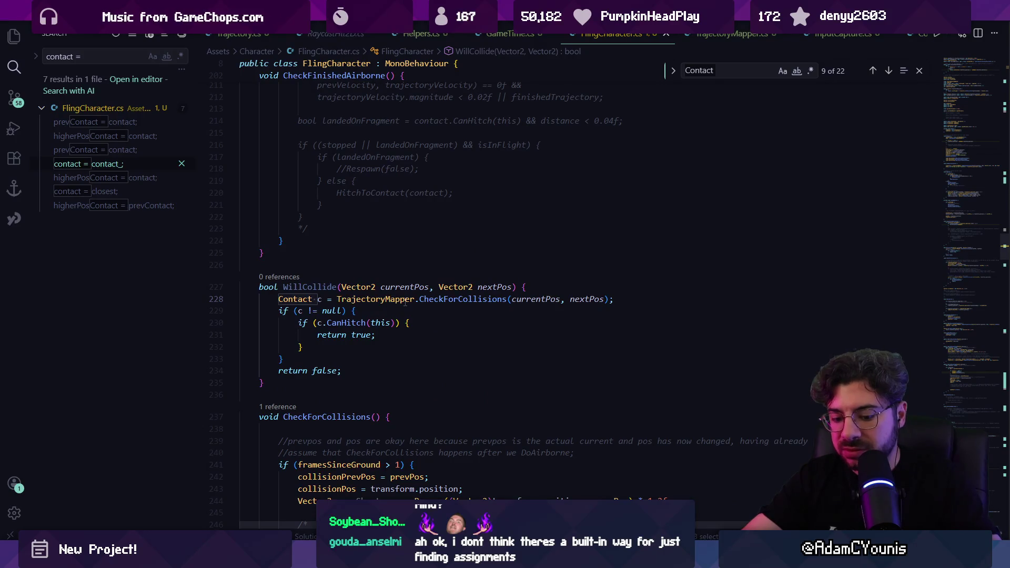
pyautogui.press('Return')
pyautogui.press('Return')
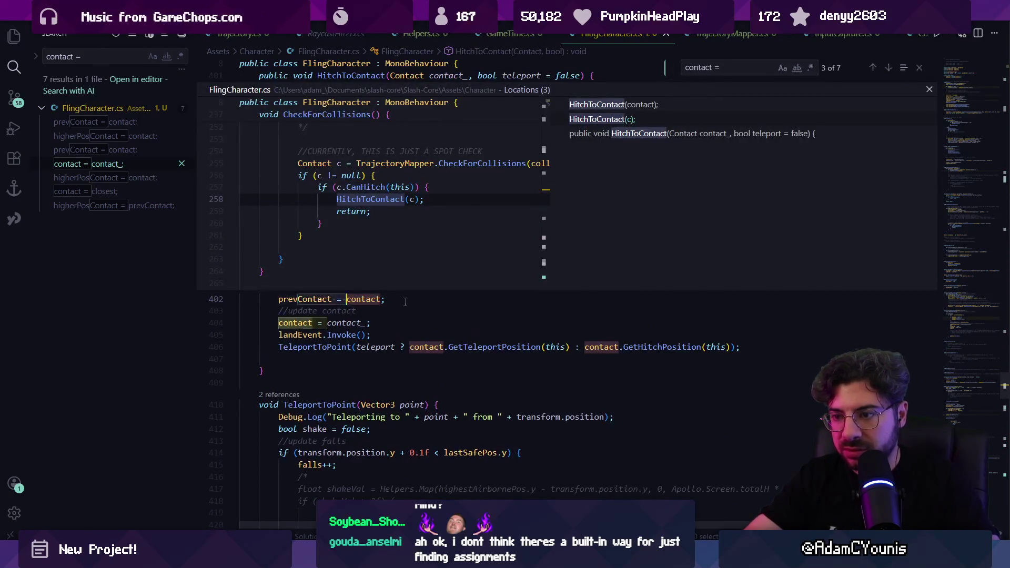
# Step: Search for 'trajectory.cont', then 'contact', stopping at the assignment on line 404
pyautogui.press('Up')
pyautogui.write('t')
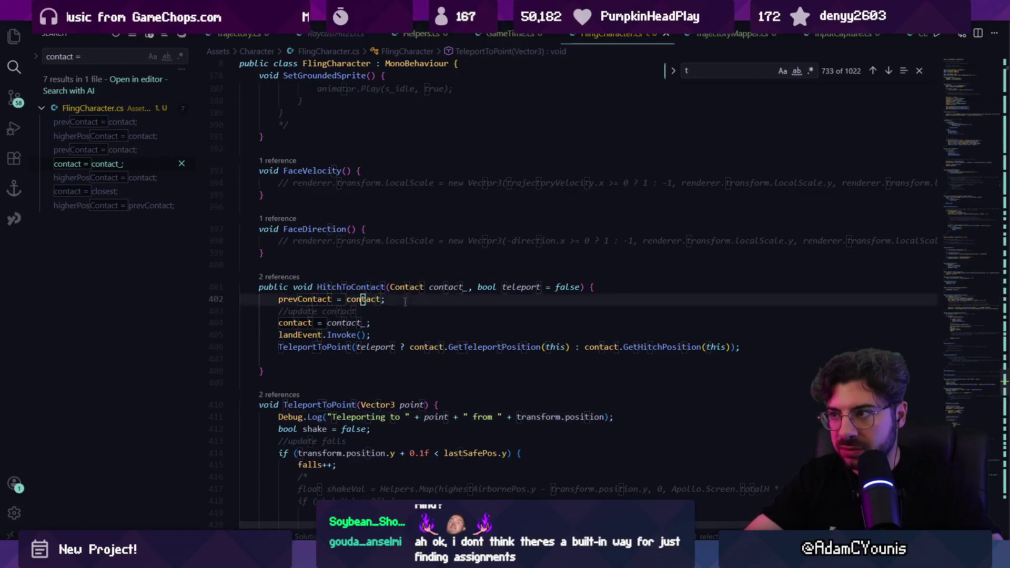
pyautogui.write('rajecotyr')
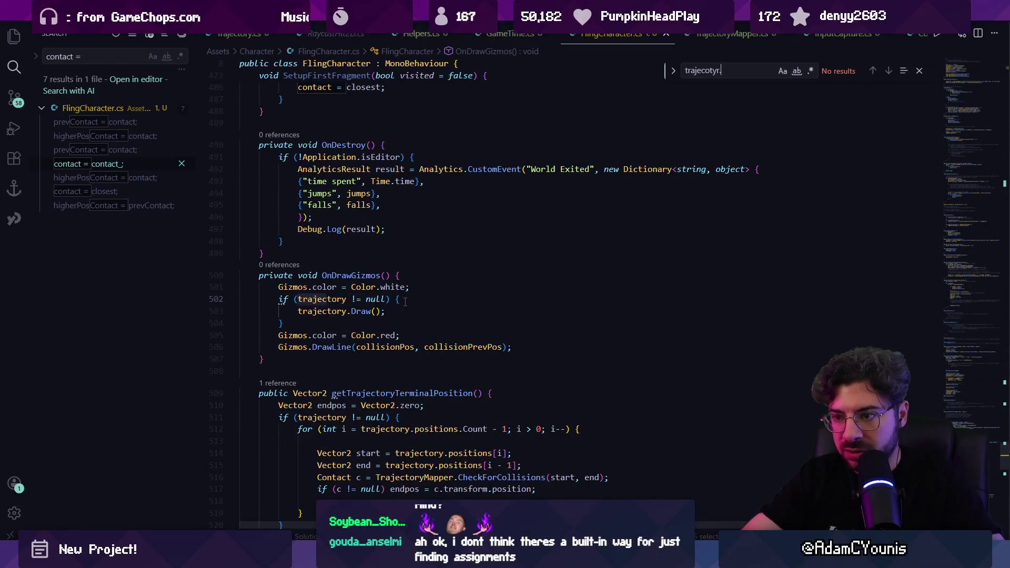
pyautogui.press('BackSpace')
pyautogui.press('BackSpace')
pyautogui.press('BackSpace')
pyautogui.write('ctory.cont')
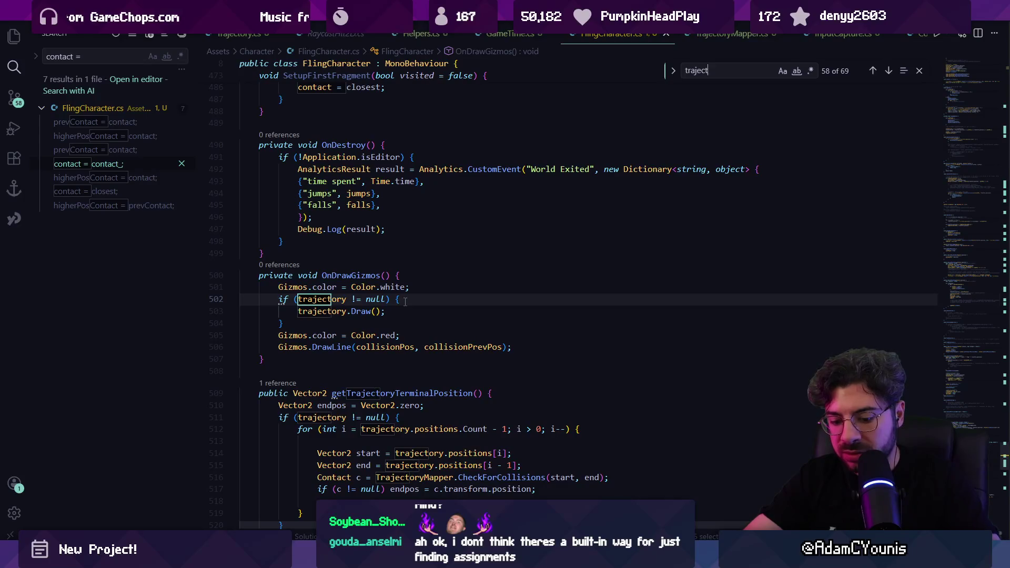
pyautogui.hotkey('ctrl', 'BackSpace')
pyautogui.hotkey('ctrl', 'BackSpace')
pyautogui.hotkey('ctrl', 'BackSpace')
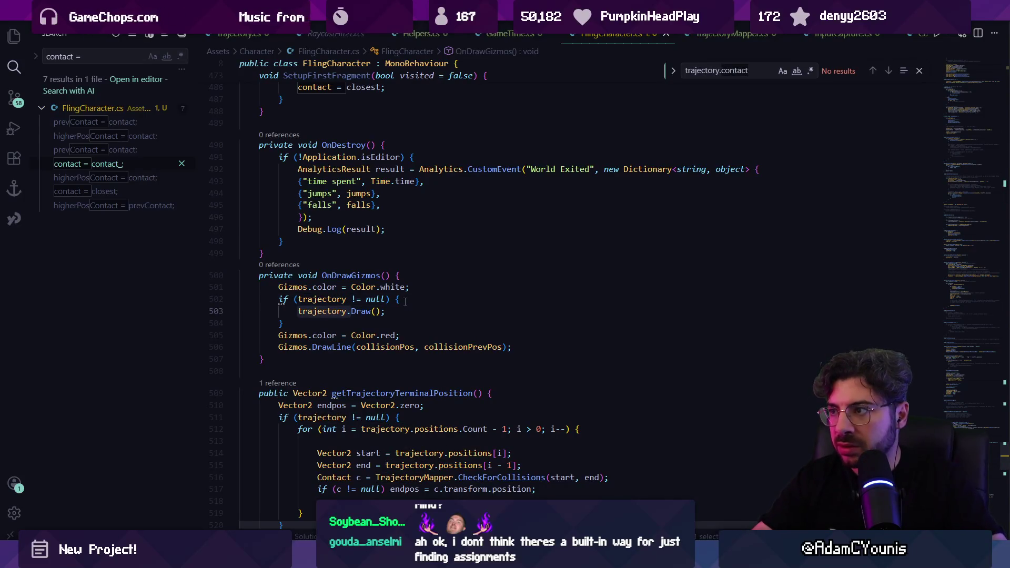
pyautogui.write('contact')
pyautogui.press('Return')
pyautogui.press('Escape')
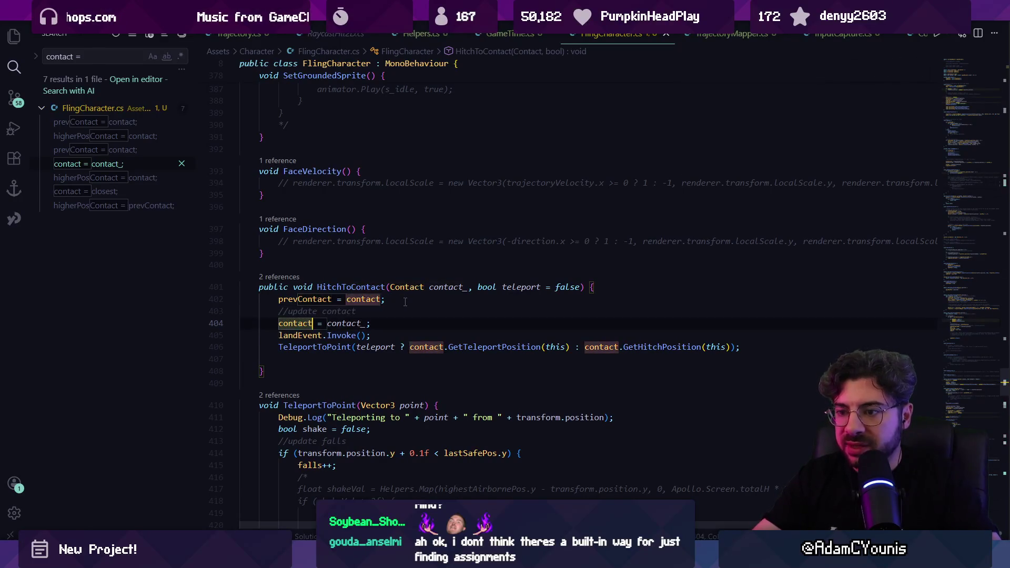
# Step: Peek HitchToContact references and open its call in CheckFinishedAirborne
pyautogui.click(351, 287)
pyautogui.click(279, 276)
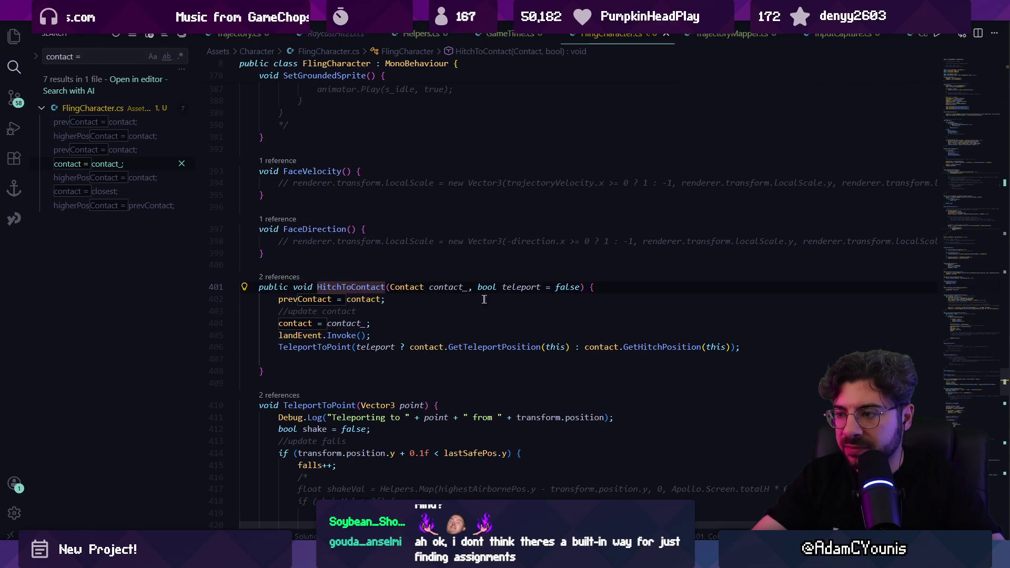
pyautogui.click(637, 268)
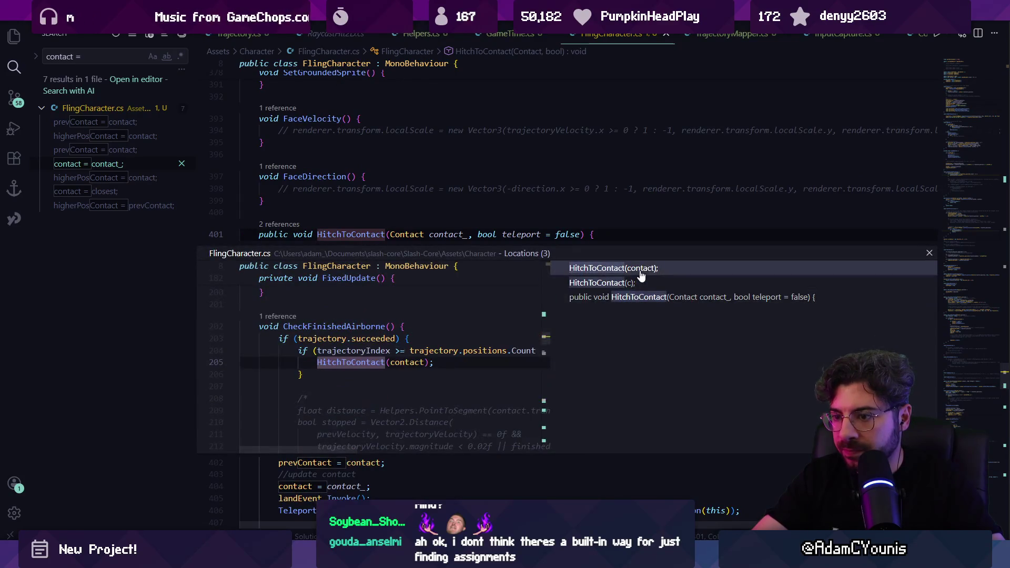
pyautogui.doubleClick(638, 270)
pyautogui.click(406, 299)
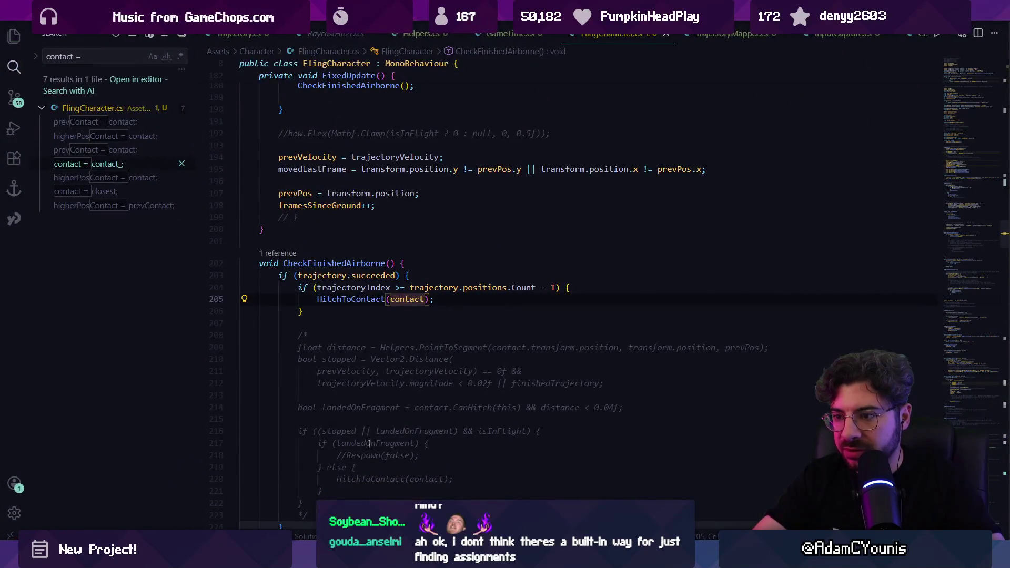
# Step: Review the commented-out landing check and the landedOnFragment line below the call
pyautogui.scroll(-1, 393, 327)
pyautogui.scroll(-1, 394, 326)
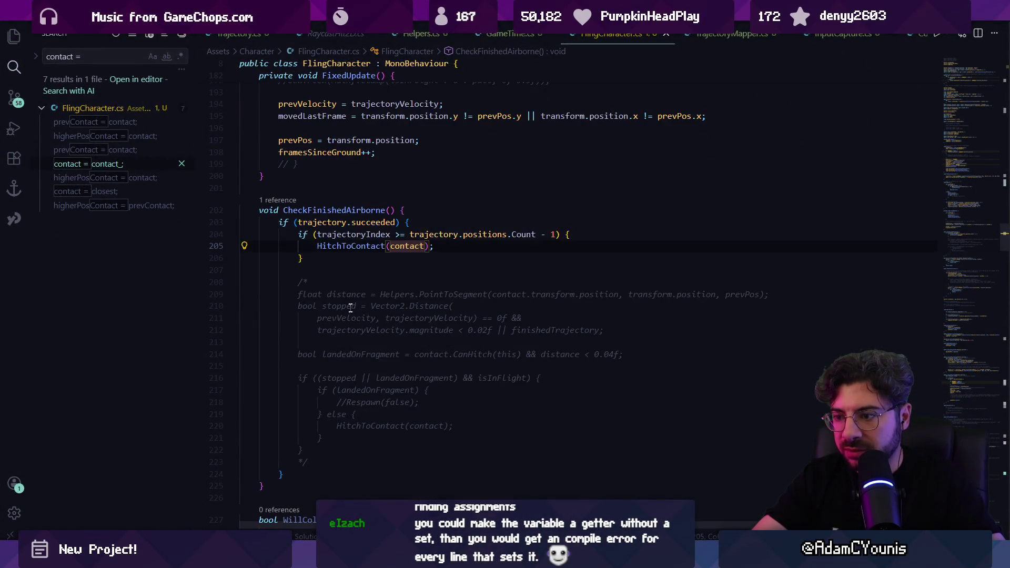
pyautogui.moveTo(291, 284); pyautogui.dragTo(303, 451)
pyautogui.click(435, 354)
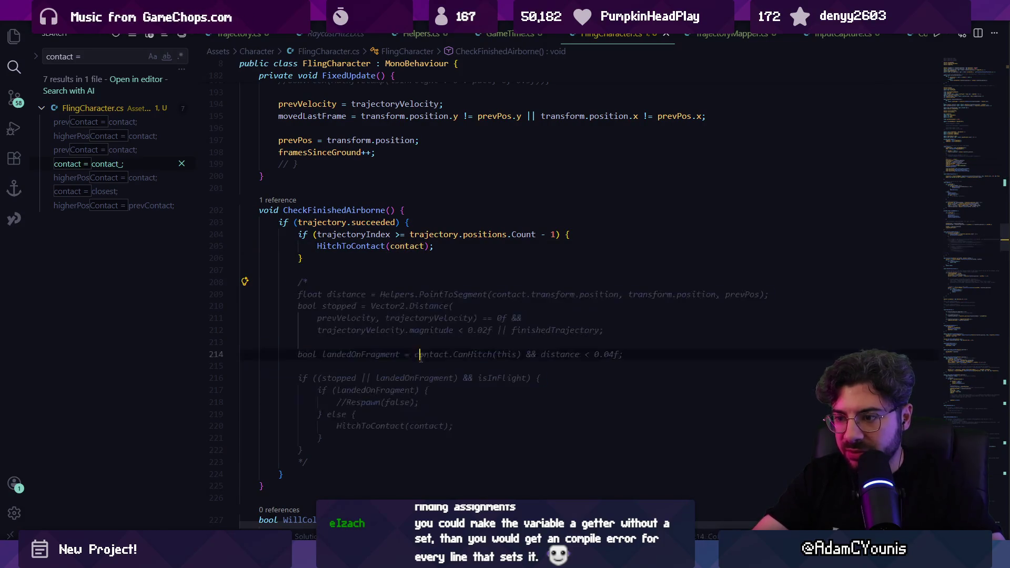
pyautogui.press('Left')
pyautogui.press('Left')
pyautogui.press('Left')
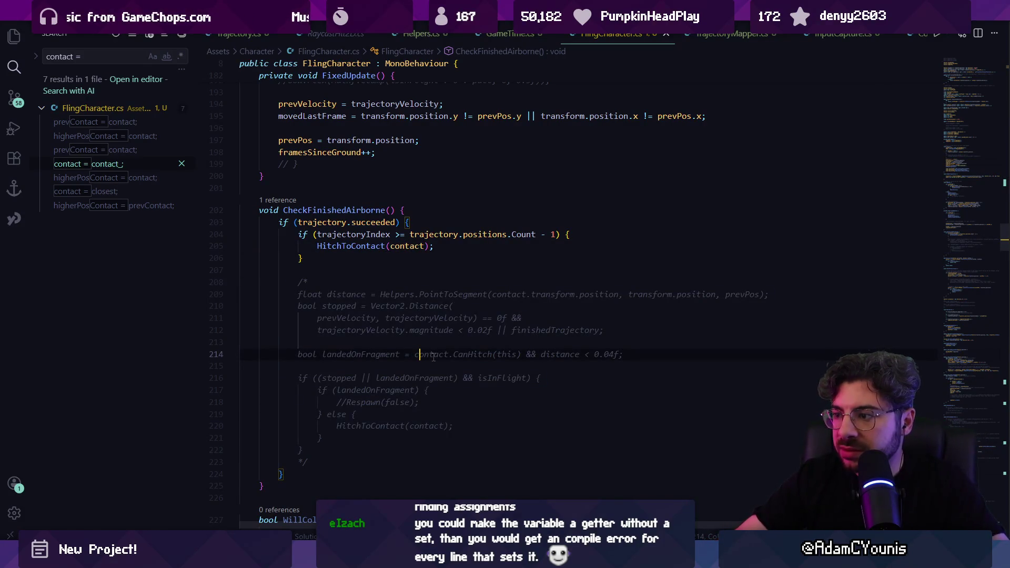
pyautogui.hotkey('ctrl', 'p')
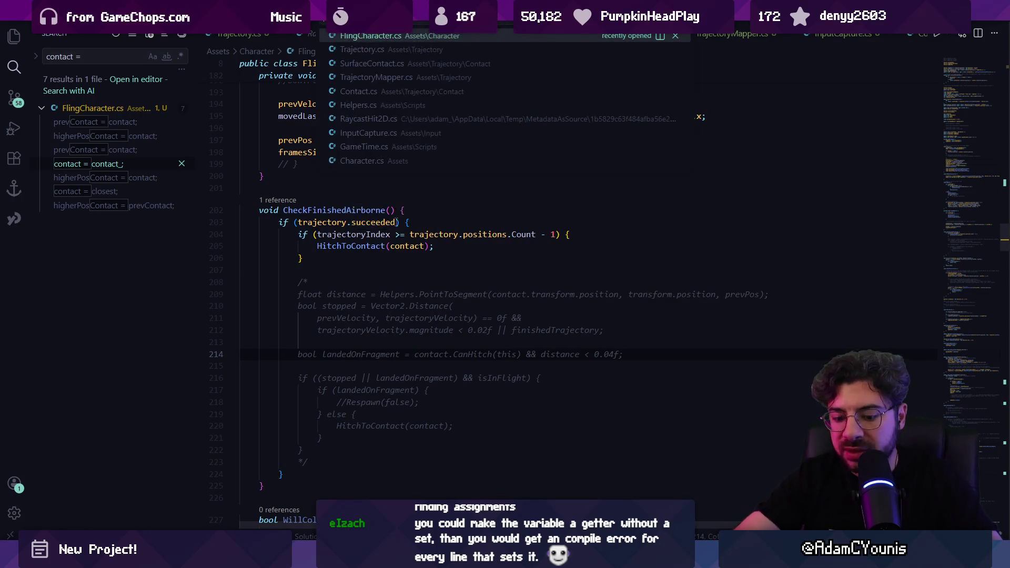
# Step: Open Trajectory.cs and search it for 'conta' and 'mapper'
pyautogui.write('tr')
pyautogui.press('Return')
pyautogui.hotkey('ctrl', 'f')
pyautogui.write('conta')
pyautogui.hotkey('ctrl', 'p')
pyautogui.write('trajectorym')
pyautogui.press('Escape')
pyautogui.hotkey('ctrl', 'f')
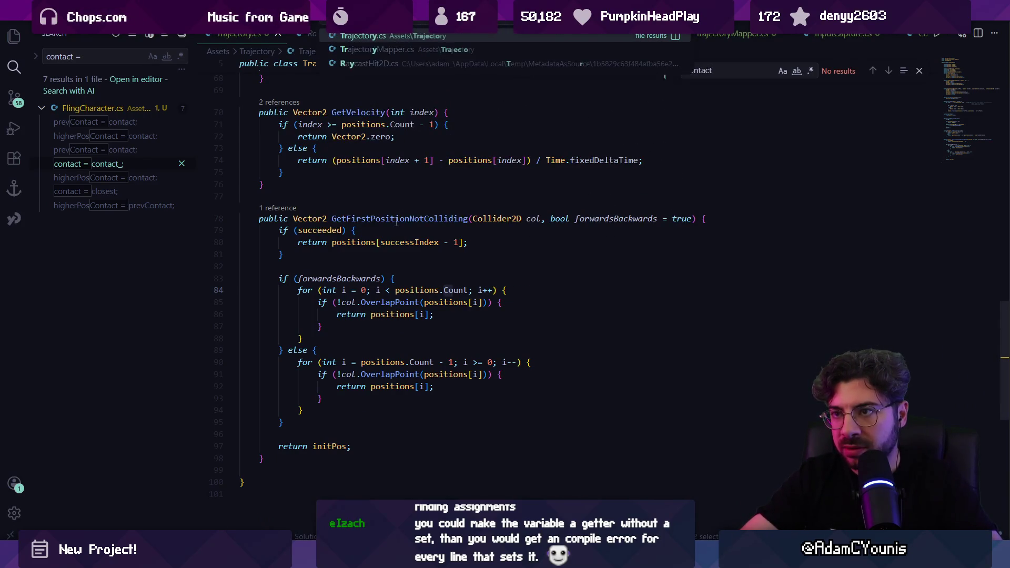
pyautogui.write('mapper')
# Step: Open TrajectoryMapper.cs and step through 'contact' matches to the GetComponent<Contact> line
pyautogui.hotkey('ctrl', 'p')
pyautogui.write('trajectorym')
pyautogui.press('Return')
pyautogui.hotkey('ctrl', 'f')
pyautogui.write('contact')
pyautogui.press('Return')
pyautogui.press('Return')
pyautogui.press('Return')
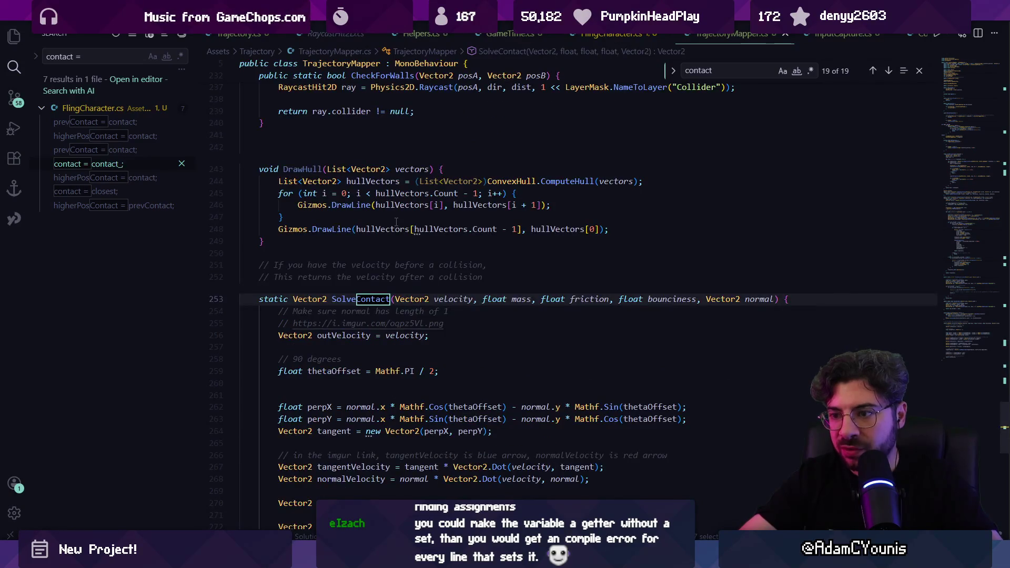
pyautogui.hotkey('shift', 'Return')
pyautogui.hotkey('shift', 'Return')
pyautogui.press('Escape')
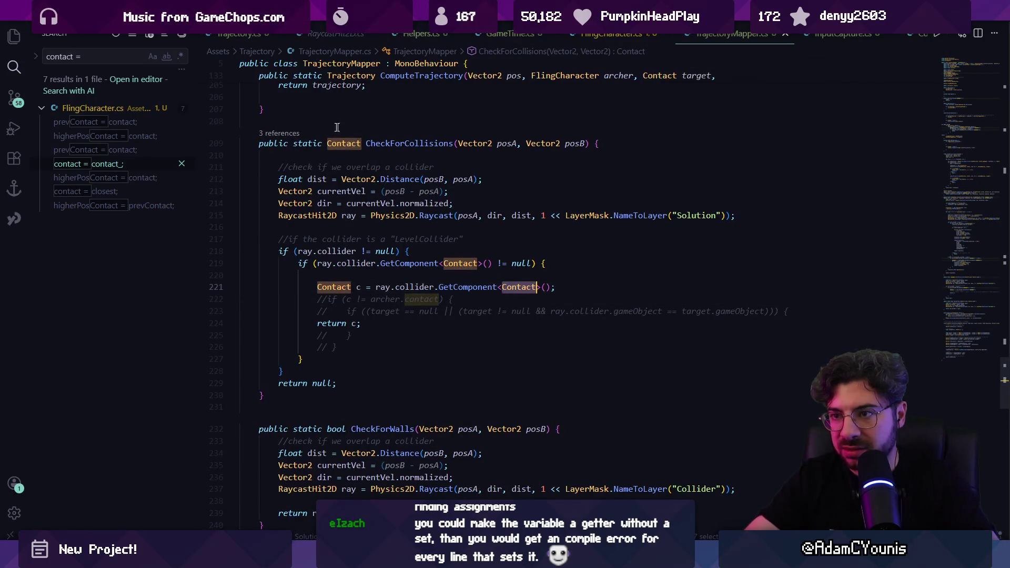
# Step: Peek CheckForCollisions callers and open the WillCollide caller in FlingCharacter.cs
pyautogui.click(291, 134)
pyautogui.click(616, 197)
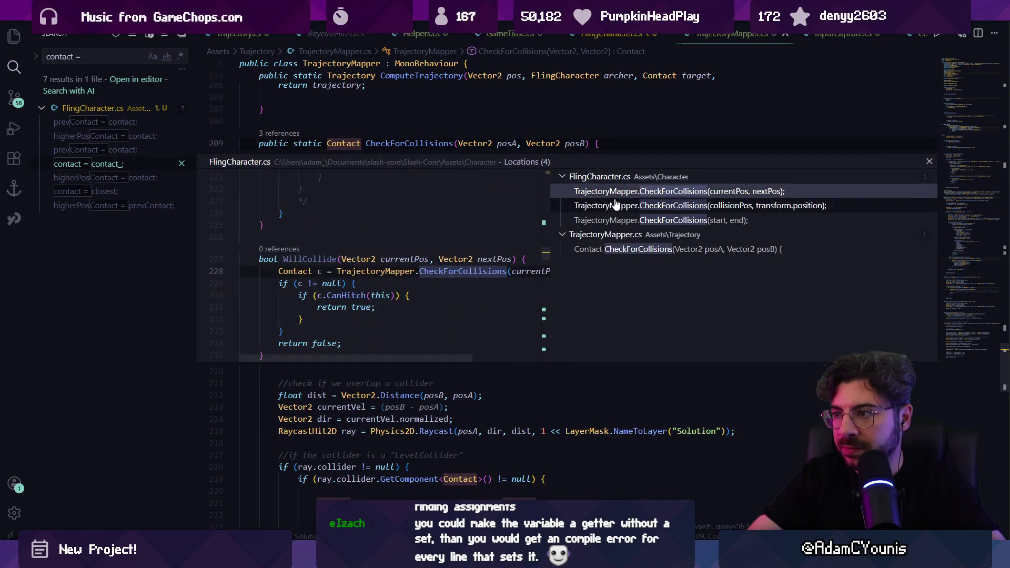
pyautogui.doubleClick(616, 198)
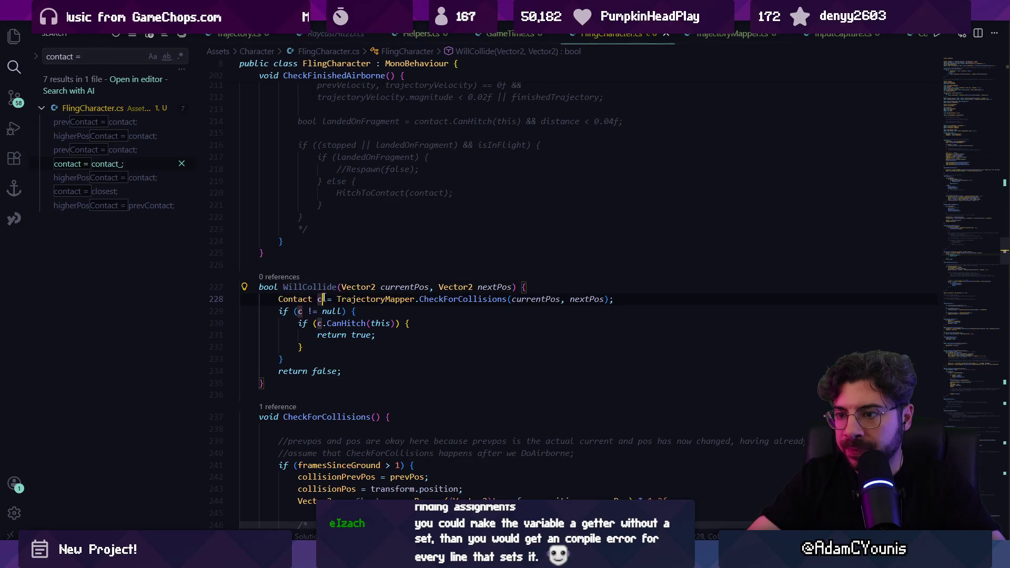
pyautogui.keyDown('ctrl'); pyautogui.click(454, 299); pyautogui.keyUp('ctrl')
# Step: Peek CheckForCollisions callers again and open the one inside getTrajectoryTerminalPosition
pyautogui.click(285, 134)
pyautogui.click(626, 198)
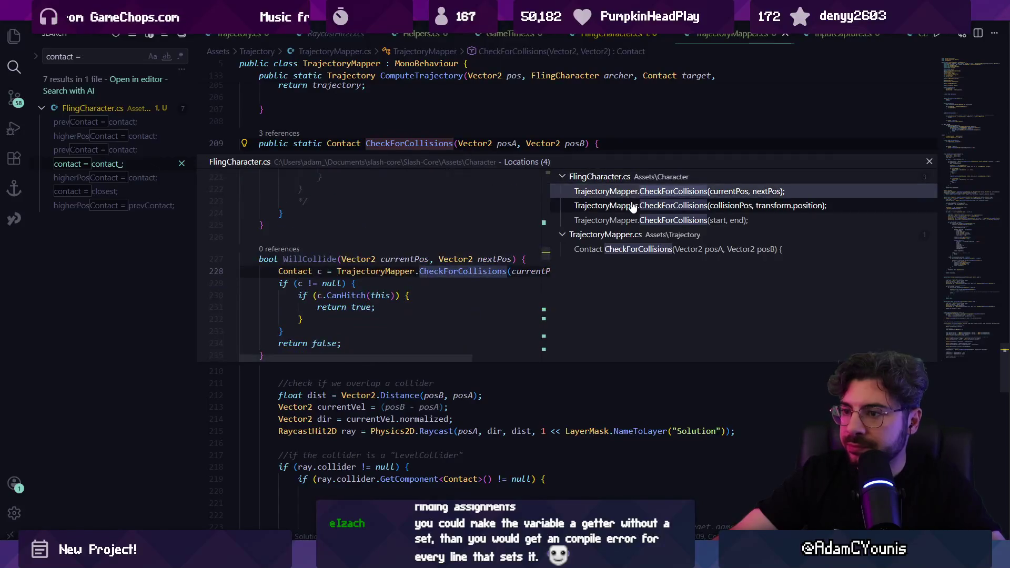
pyautogui.click(632, 207)
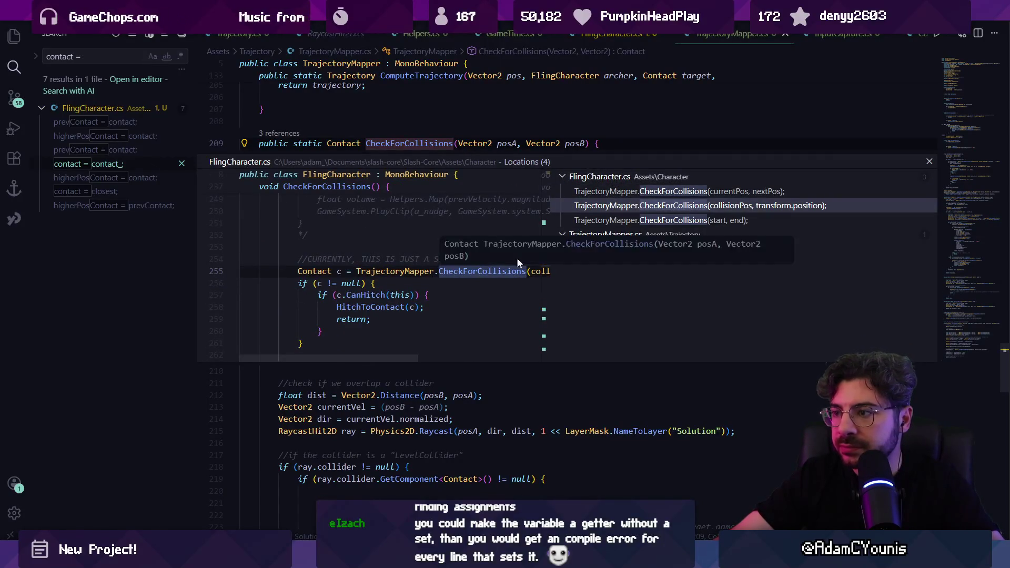
pyautogui.click(608, 221)
pyautogui.doubleClick(455, 277)
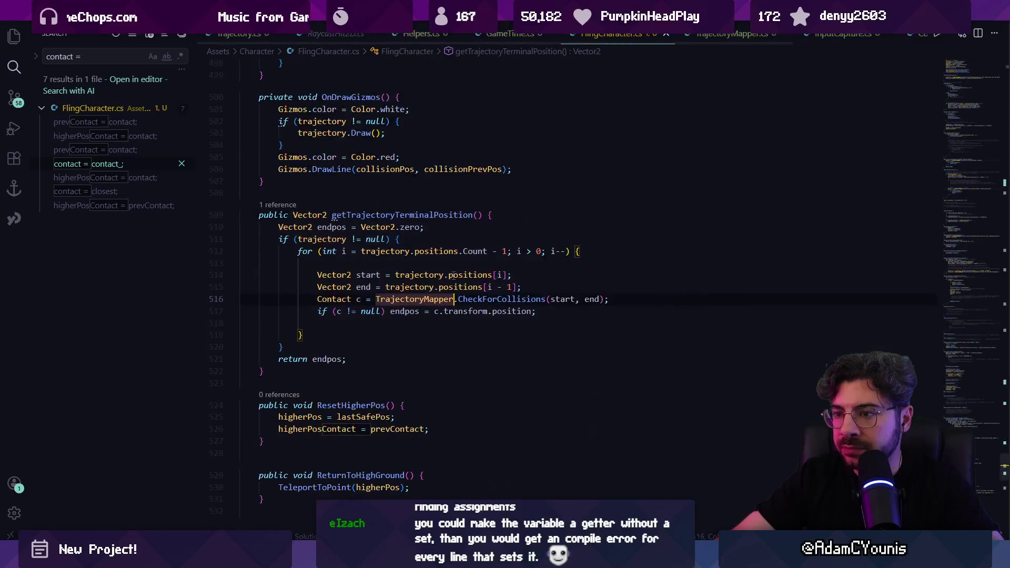
pyautogui.click(425, 287)
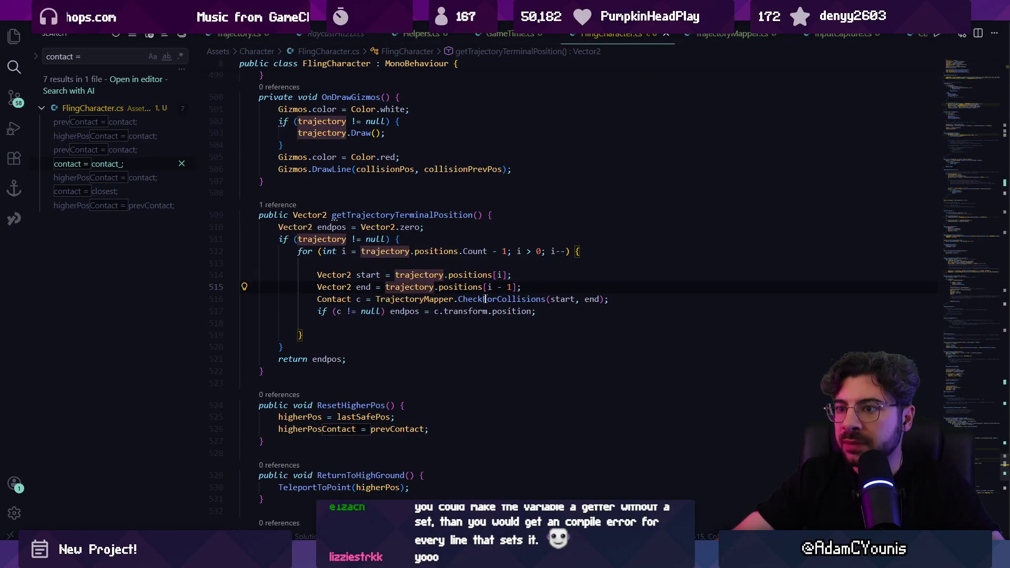
# Step: Find usages of getTrajectoryTerminalPosition and jump to the fallingDistance property
pyautogui.click(280, 205)
pyautogui.click(608, 249)
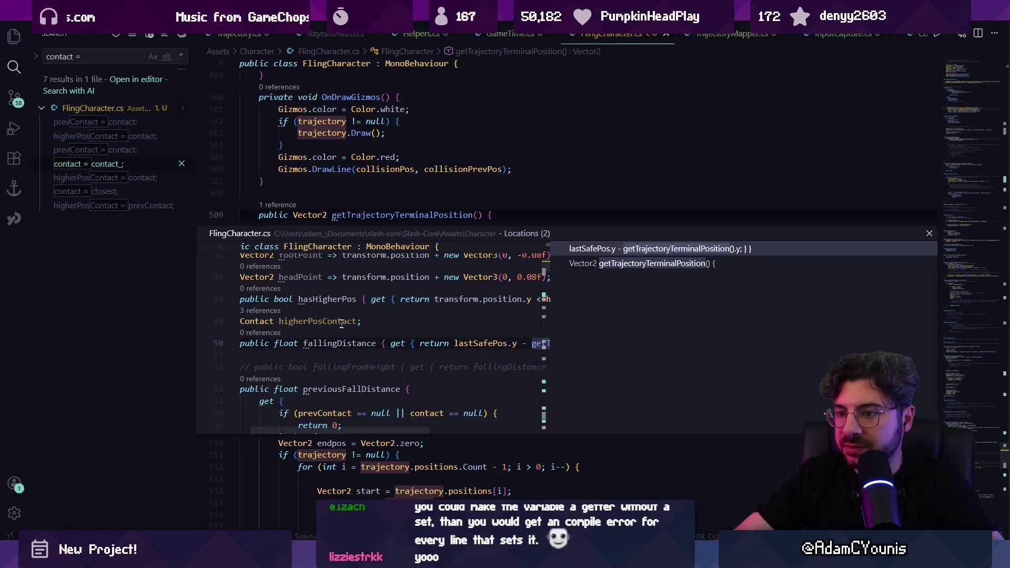
pyautogui.doubleClick(608, 249)
pyautogui.click(581, 299)
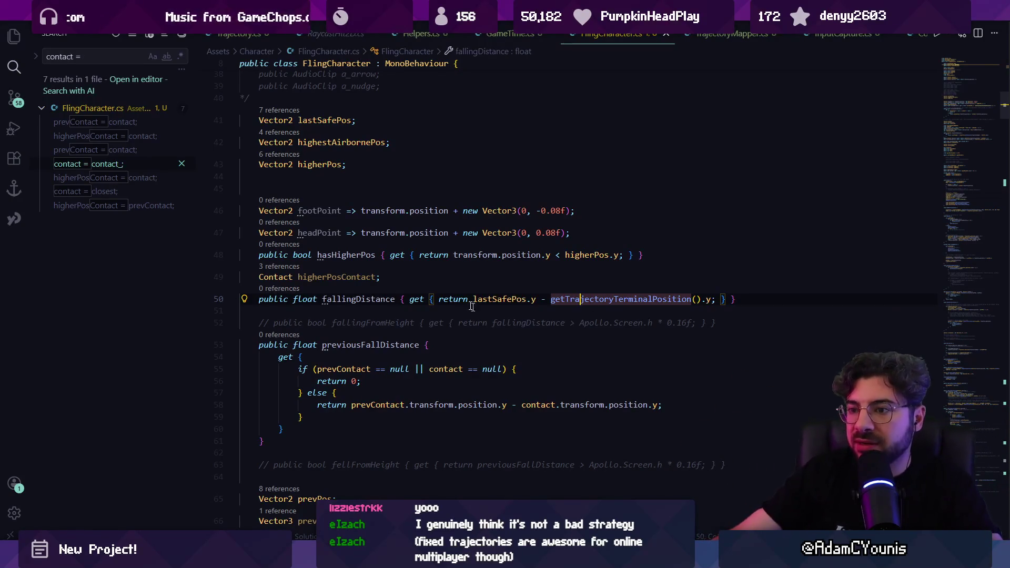
# Step: Search FlingCharacter.cs for 'airbor'
pyautogui.press('Up')
pyautogui.press('Up')
pyautogui.press('Up')
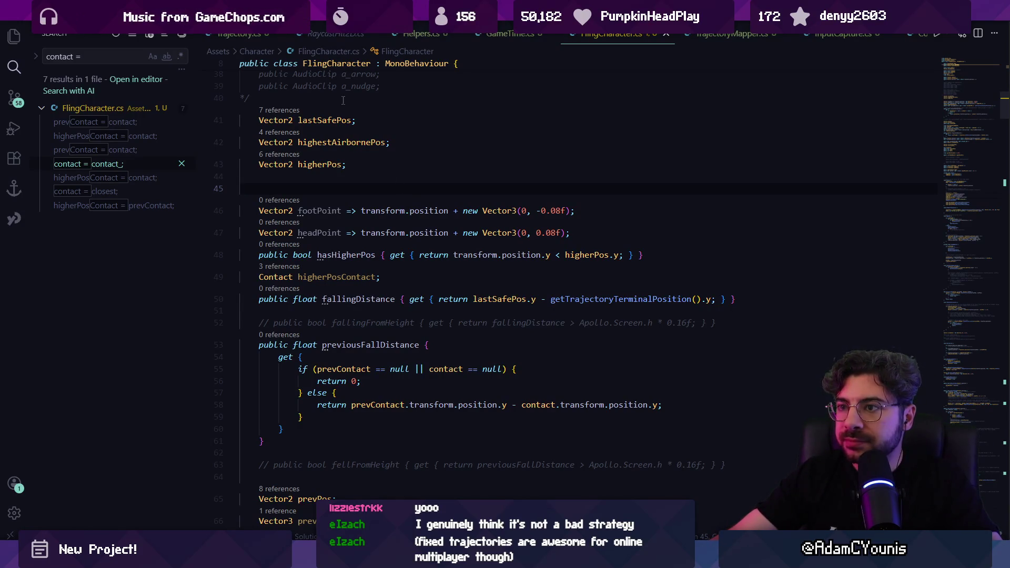
pyautogui.scroll(4, 450, 158)
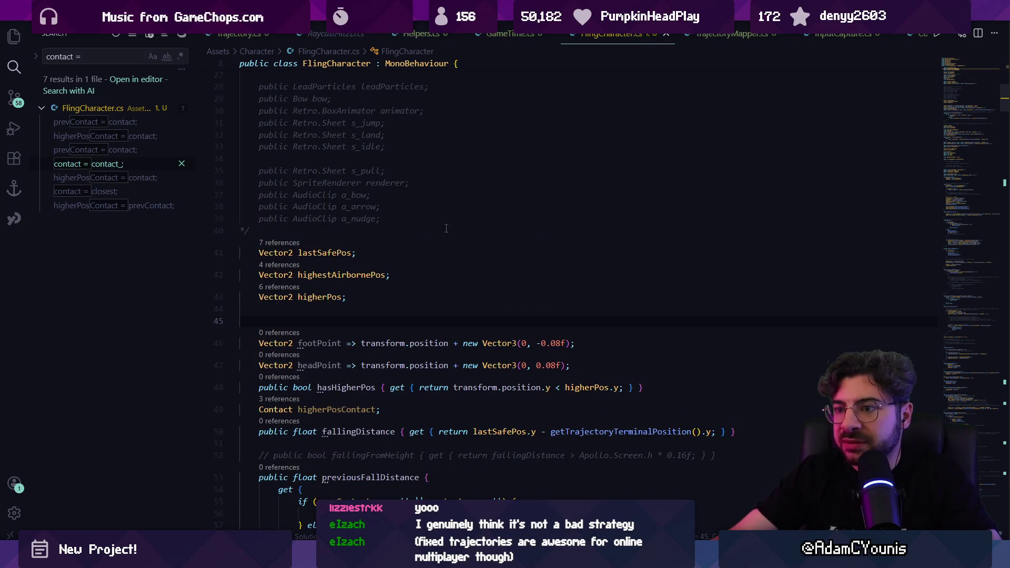
pyautogui.scroll(-20, 446, 228)
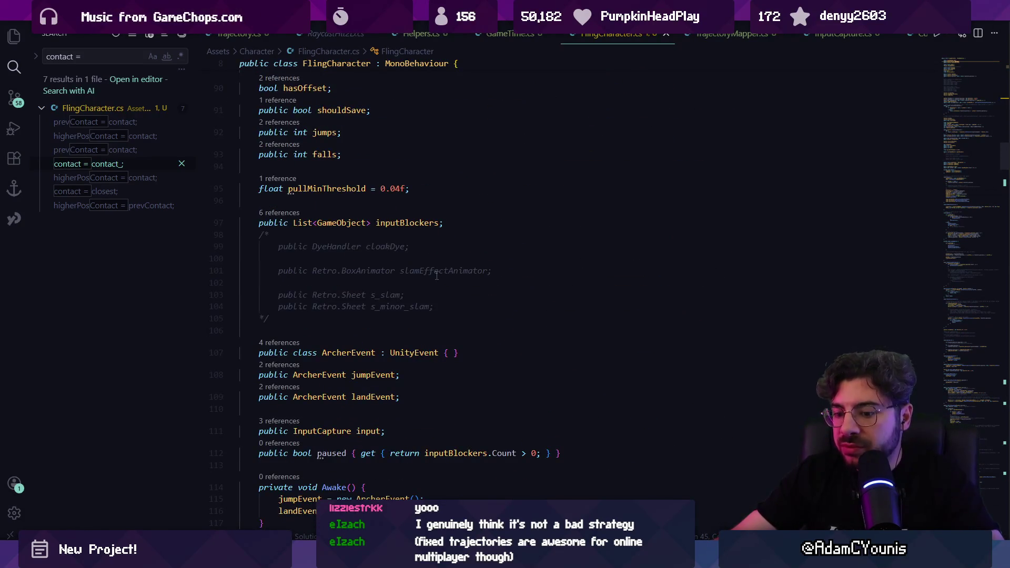
pyautogui.hotkey('ctrl', 'f')
pyautogui.write('airbor')
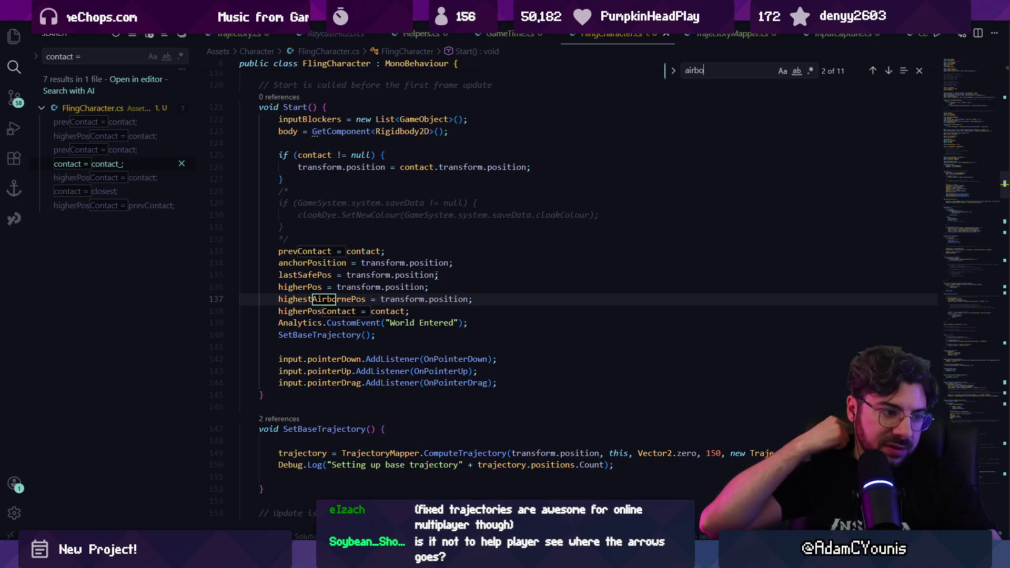
pyautogui.scroll(2, 369, 277)
pyautogui.click(354, 277)
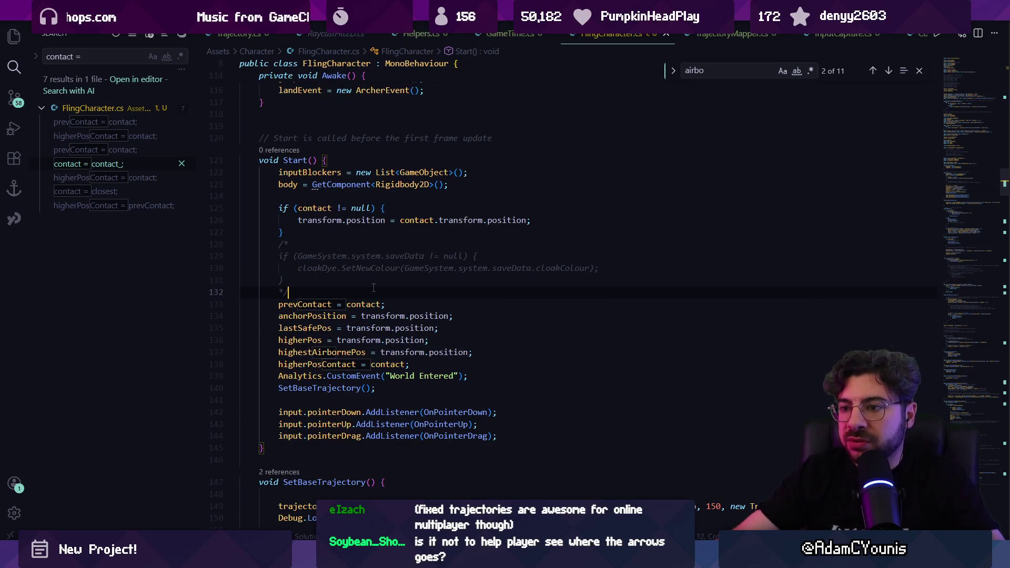
pyautogui.scroll(3, 373, 288)
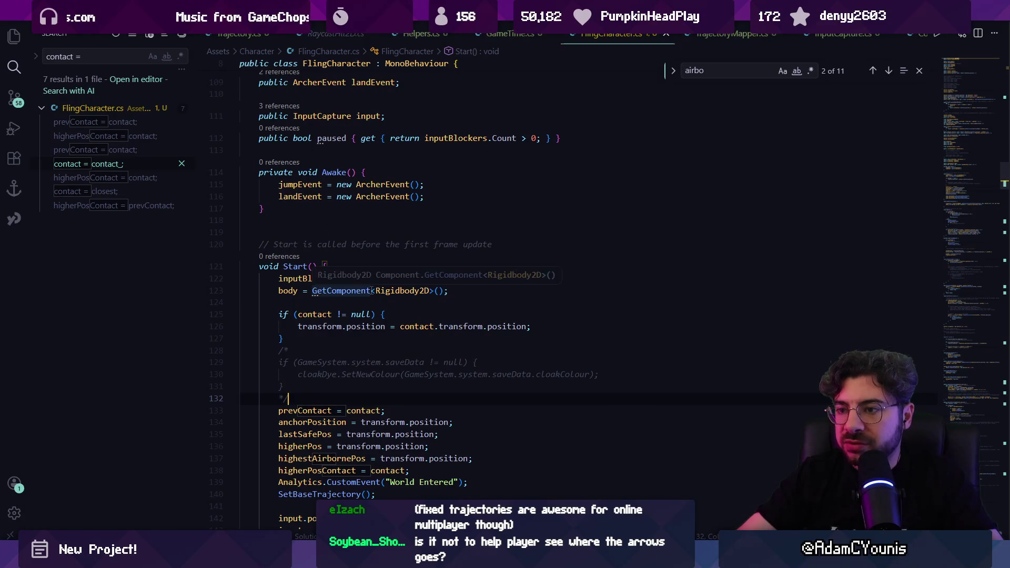
# Step: Search for 'update(' and check the DoAirborne definition called from FixedUpdate
pyautogui.hotkey('ctrl', 'f')
pyautogui.write('update(')
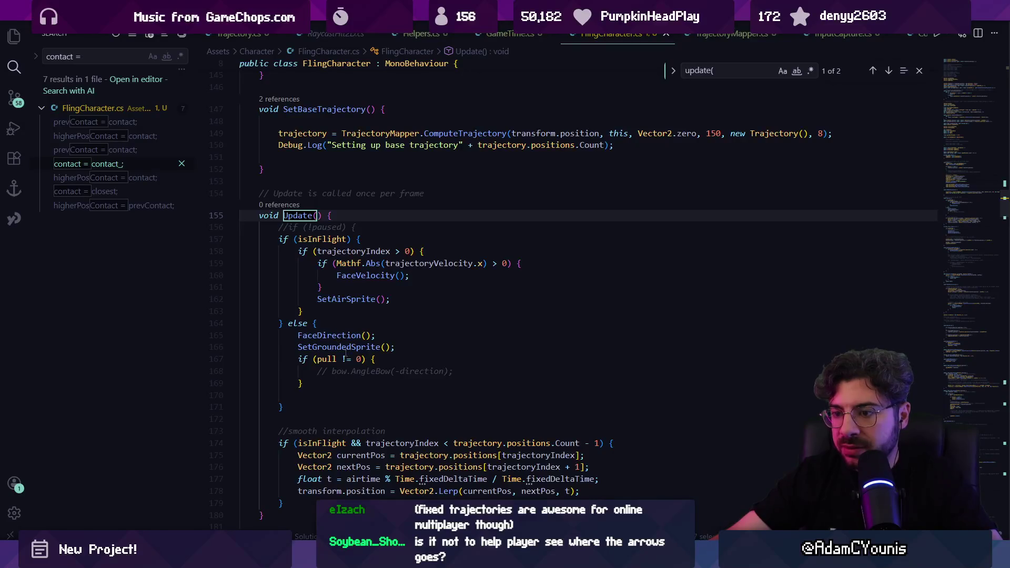
pyautogui.scroll(-5, 346, 355)
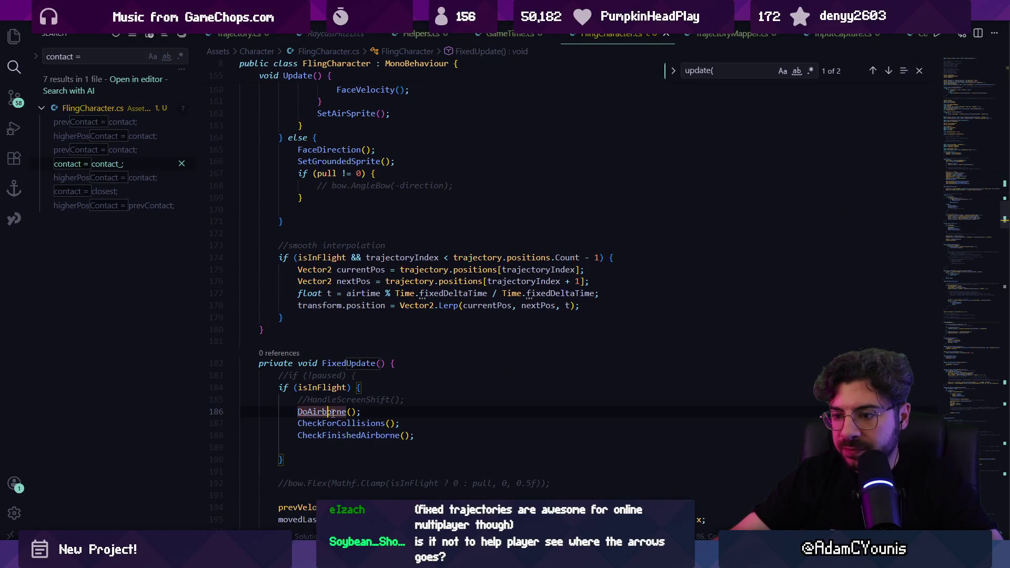
pyautogui.keyDown('ctrl'); pyautogui.click(327, 411); pyautogui.keyUp('ctrl')
pyautogui.hotkey('alt', 'Left')
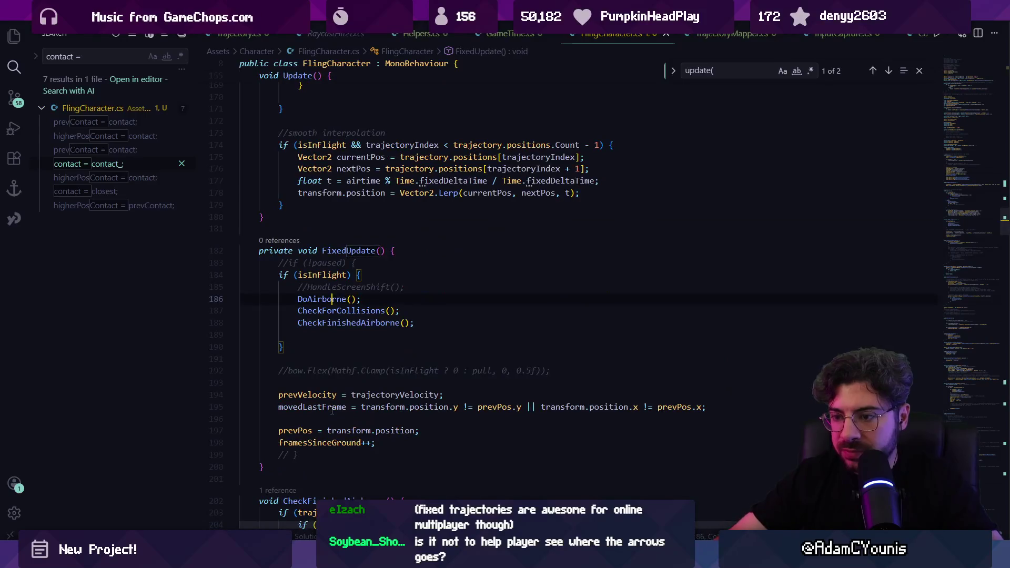
pyautogui.keyDown('ctrl'); pyautogui.click(331, 303); pyautogui.keyUp('ctrl')
pyautogui.hotkey('alt', 'Left')
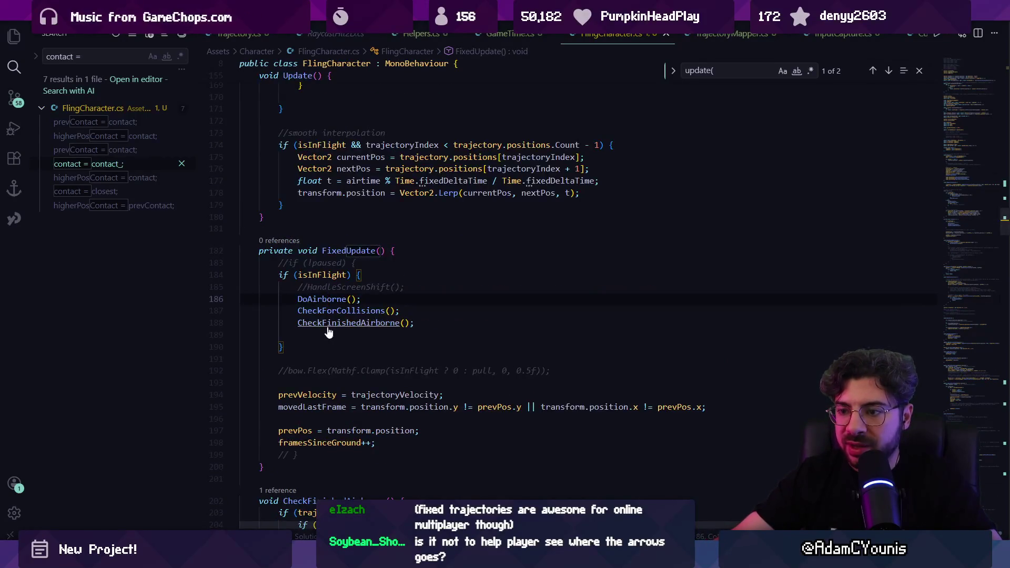
# Step: Go to the CheckFinishedAirborne definition, then on to the HitchToContact definition
pyautogui.keyDown('ctrl'); pyautogui.click(379, 323); pyautogui.keyUp('ctrl')
pyautogui.scroll(-1, 344, 238)
pyautogui.click(344, 256)
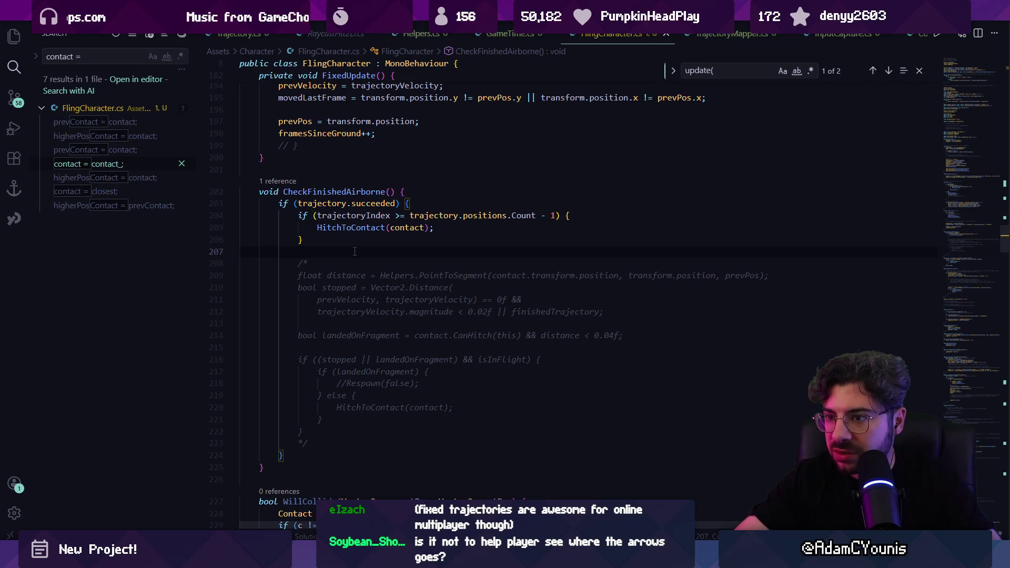
pyautogui.keyDown('ctrl'); pyautogui.click(363, 228); pyautogui.keyUp('ctrl')
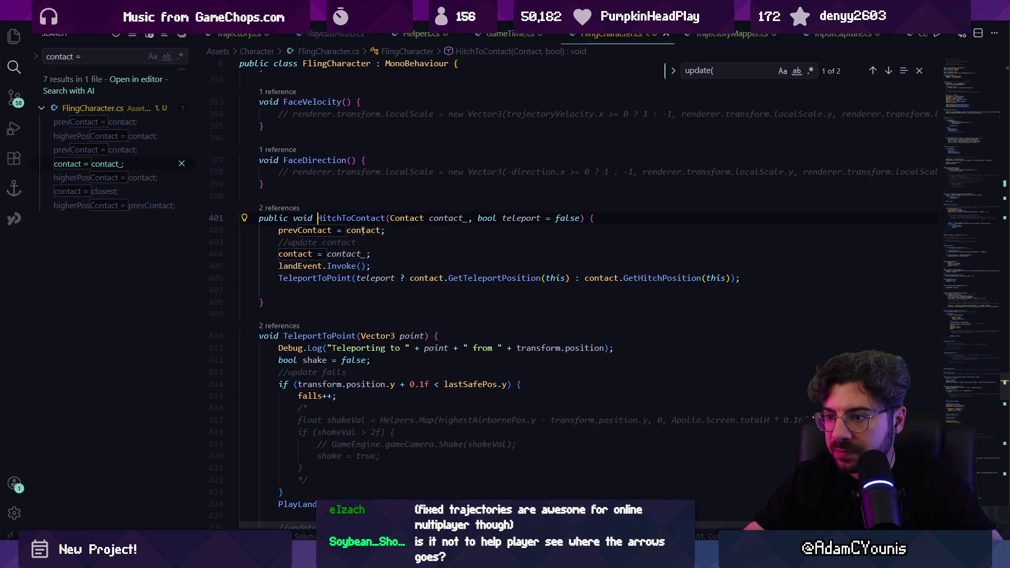
# Step: Insert Debug.Log(contact); on a new line above HitchToContact(contact) at line 205
pyautogui.hotkey('alt', 'Left')
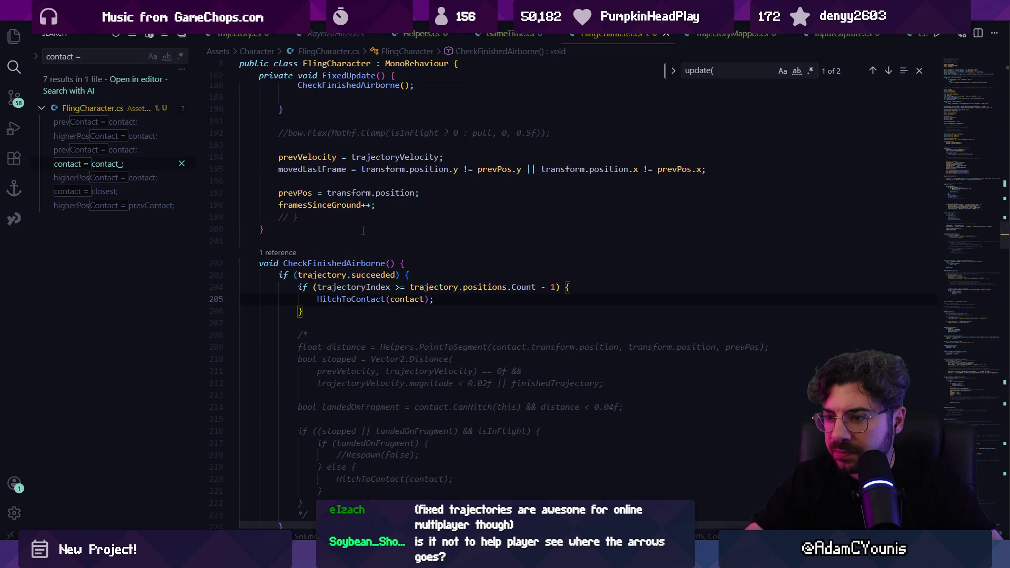
pyautogui.press('Home')
pyautogui.press('Return')
pyautogui.press('Up')
pyautogui.write('Debu')
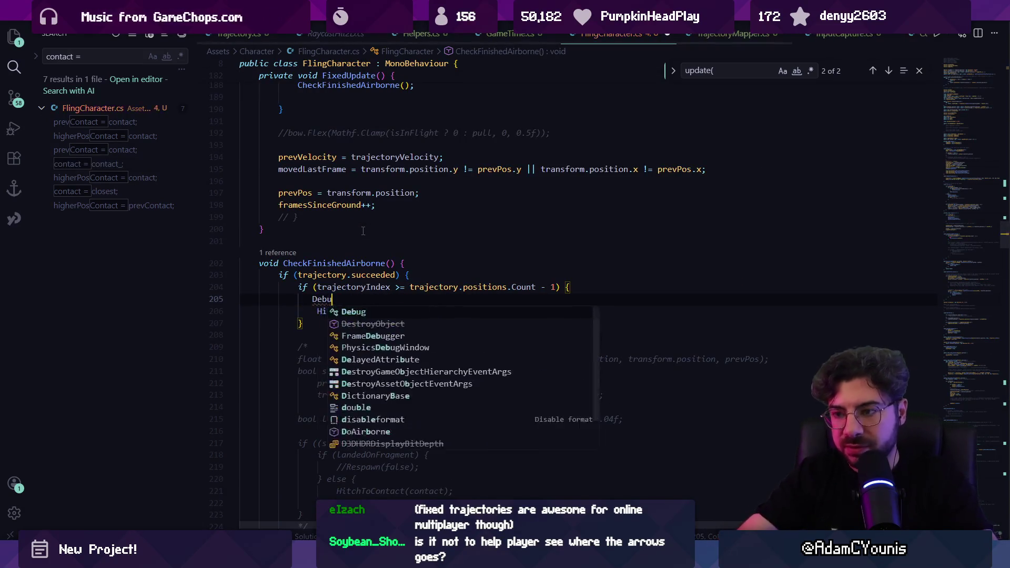
pyautogui.write('g.Log(contact);')
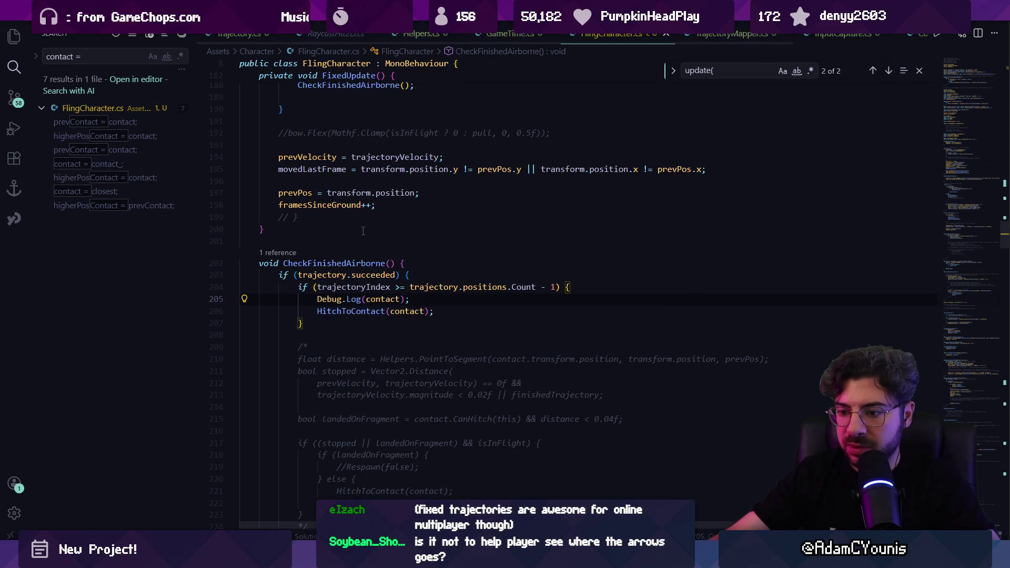
pyautogui.hotkey('alt', 'Tab')
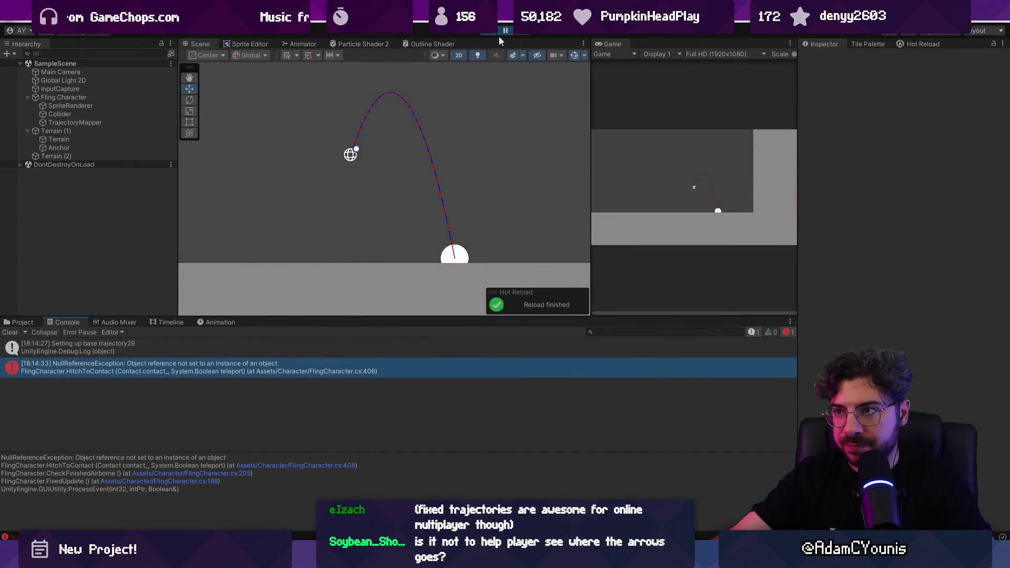
# Step: Replay a fling, stop the game, and open the logged Debug.Log(contact) line from the console
pyautogui.click(489, 30)
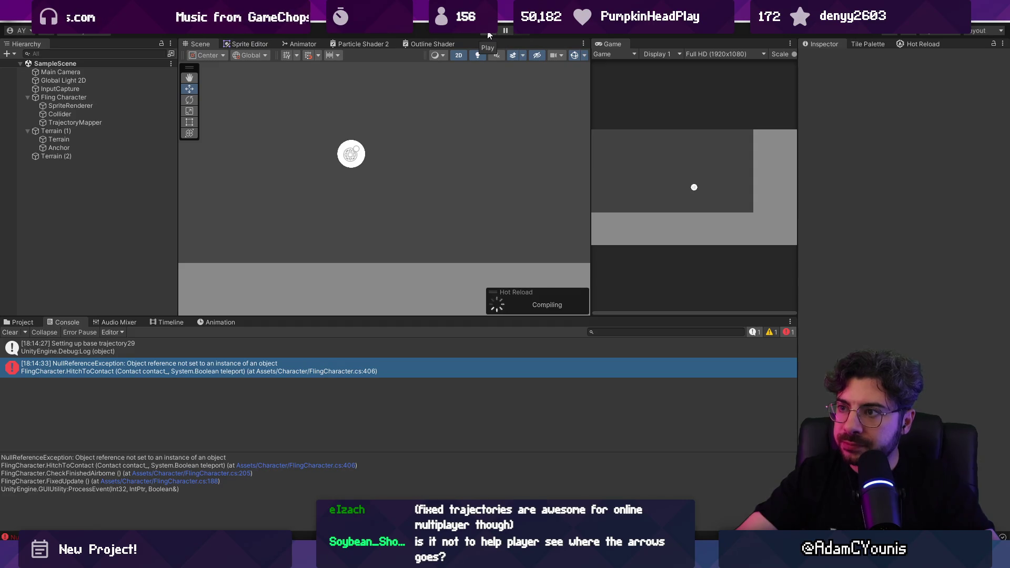
pyautogui.click(488, 34)
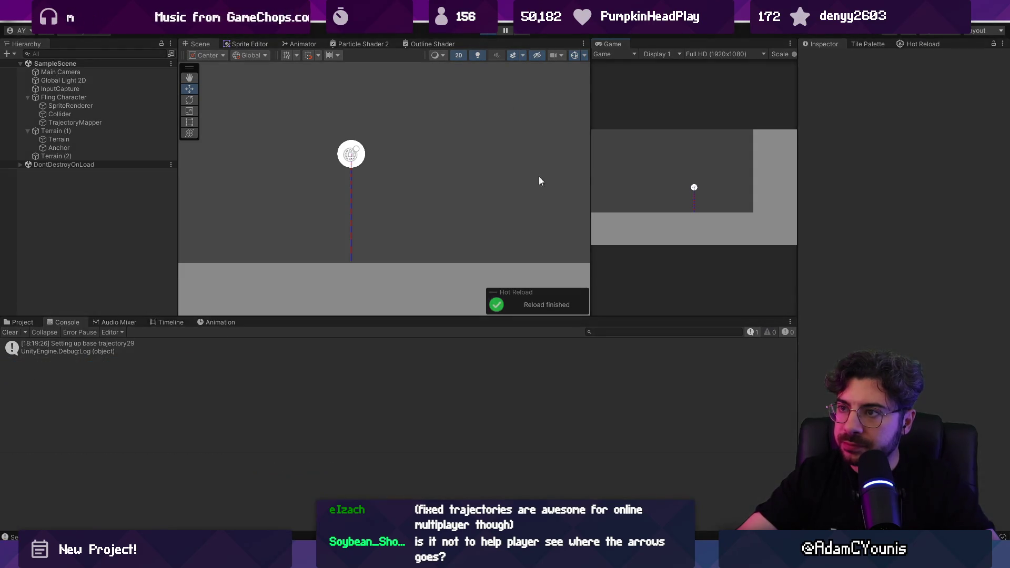
pyautogui.moveTo(662, 189); pyautogui.dragTo(671, 194)
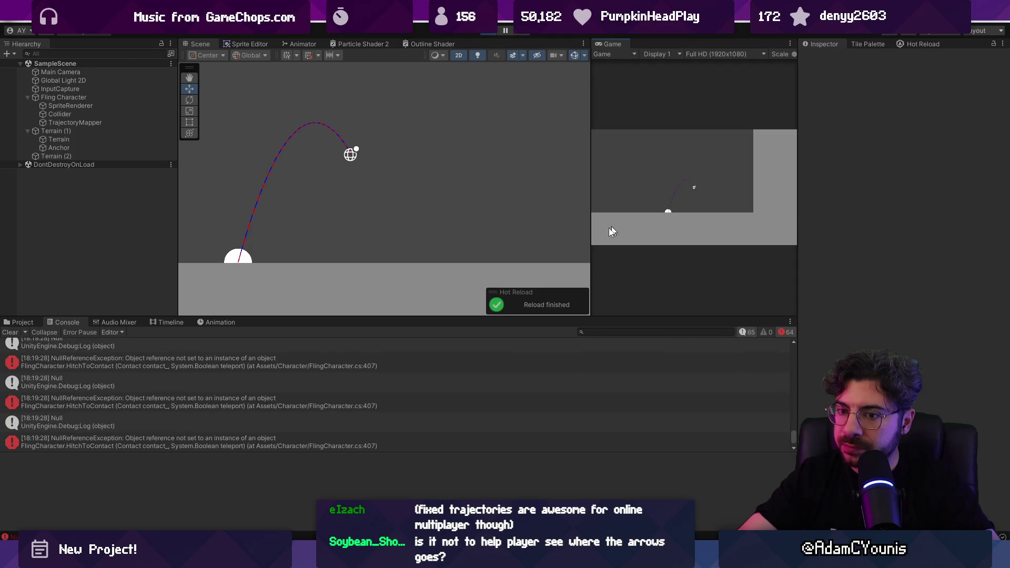
pyautogui.click(491, 32)
pyautogui.doubleClick(213, 362)
pyautogui.tripleClick(363, 299)
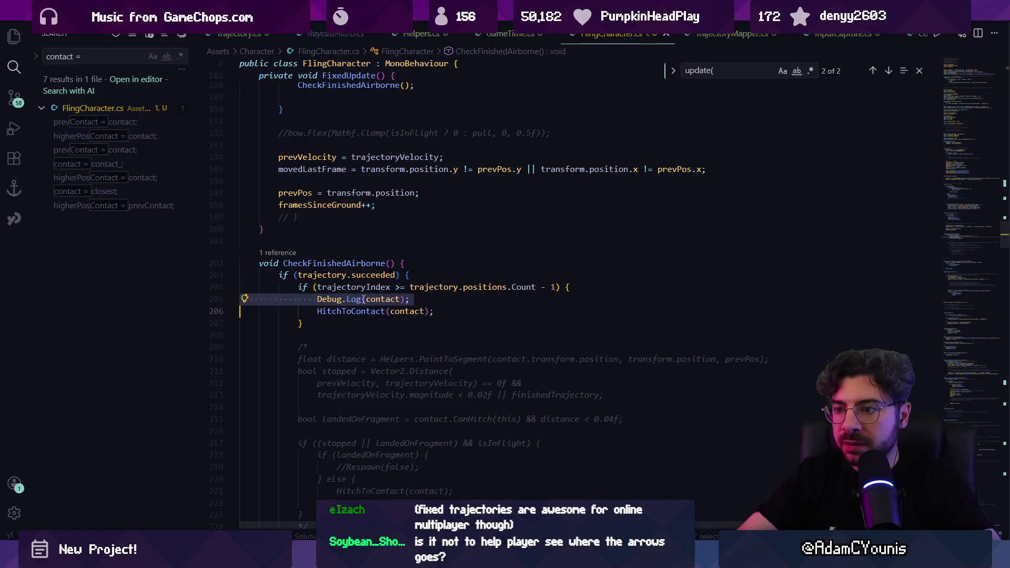
# Step: Delete the Debug.Log(contact) line and open TrajectoryMapper.cs
pyautogui.press('BackSpace')
pyautogui.hotkey('ctrl', 'p')
pyautogui.write('tra')
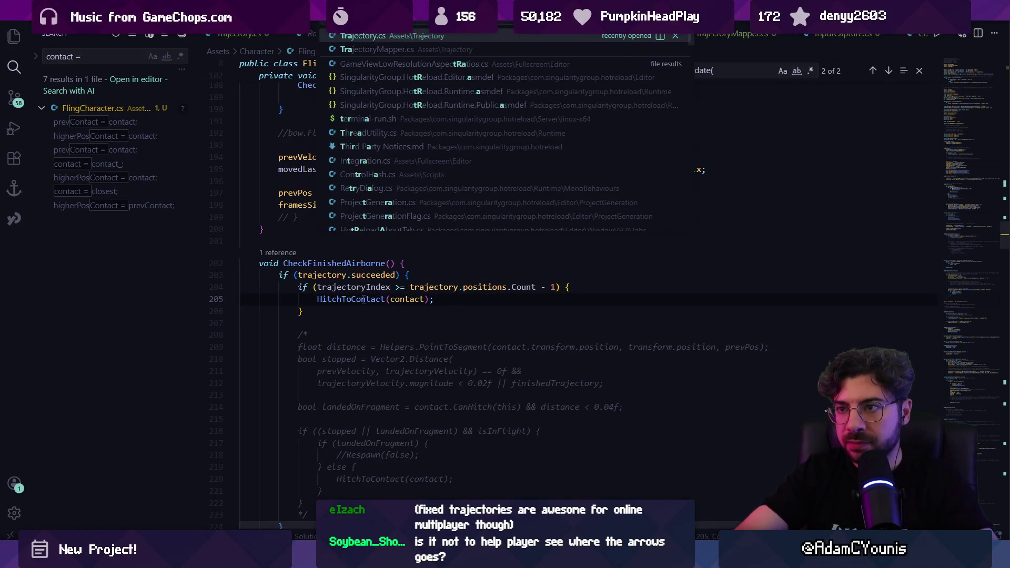
pyautogui.write('jectory.suc')
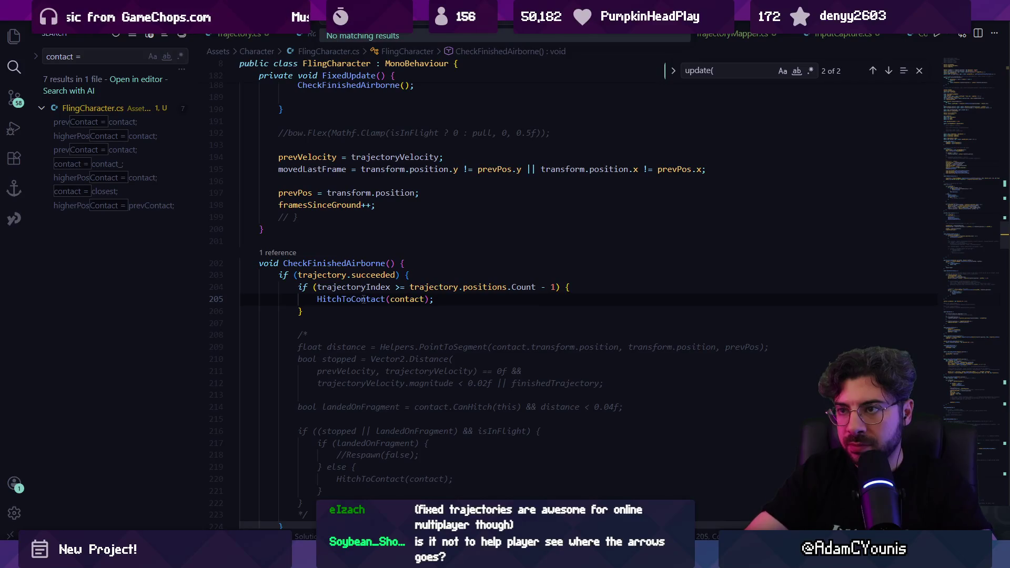
pyautogui.press('Return')
# Step: Search TrajectoryMapper.cs for 'contact =', 'Contact', 'return c' and 'return'
pyautogui.hotkey('ctrl', 'f')
pyautogui.write('contact =')
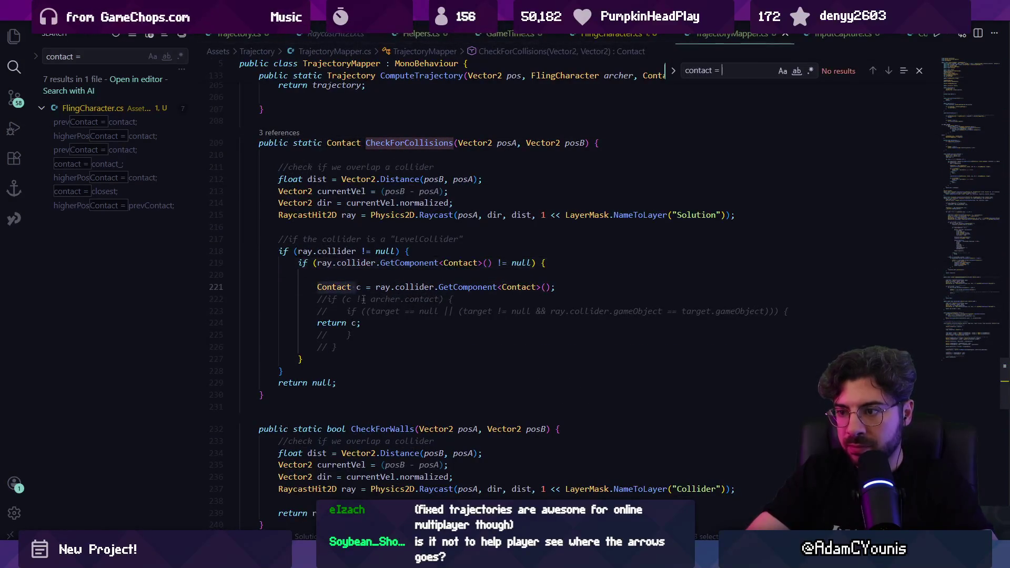
pyautogui.hotkey('ctrl', 'a')
pyautogui.write('Contact')
pyautogui.hotkey('ctrl', 'a')
pyautogui.write('return c')
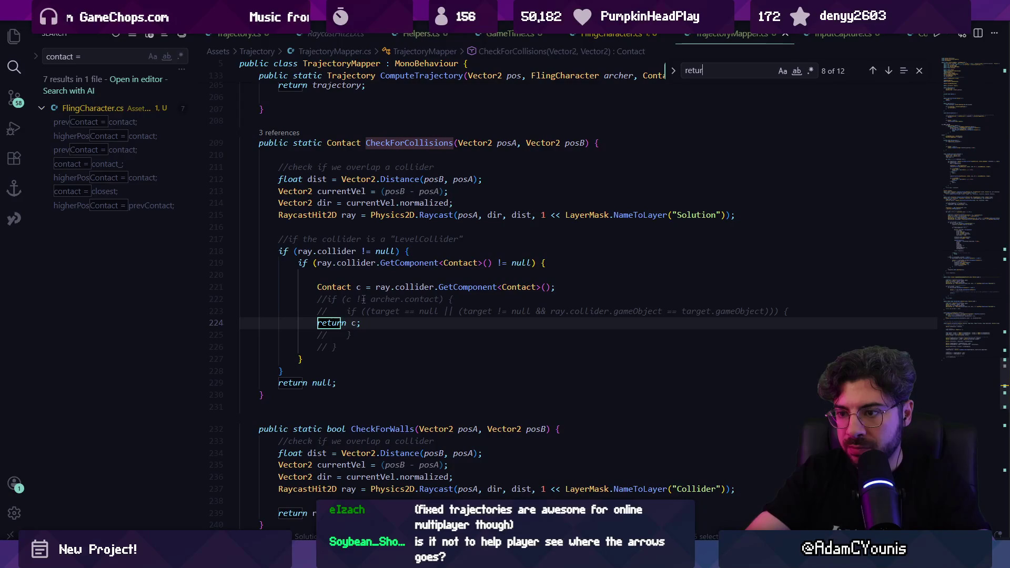
pyautogui.hotkey('shift', 'Return')
pyautogui.press('BackSpace')
pyautogui.press('BackSpace')
pyautogui.press('BackSpace')
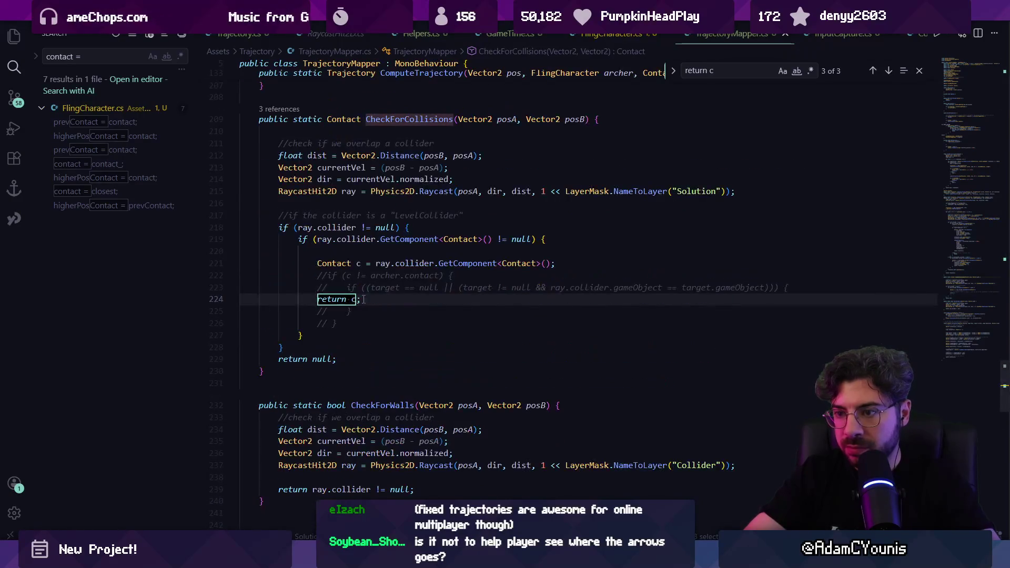
pyautogui.write('return')
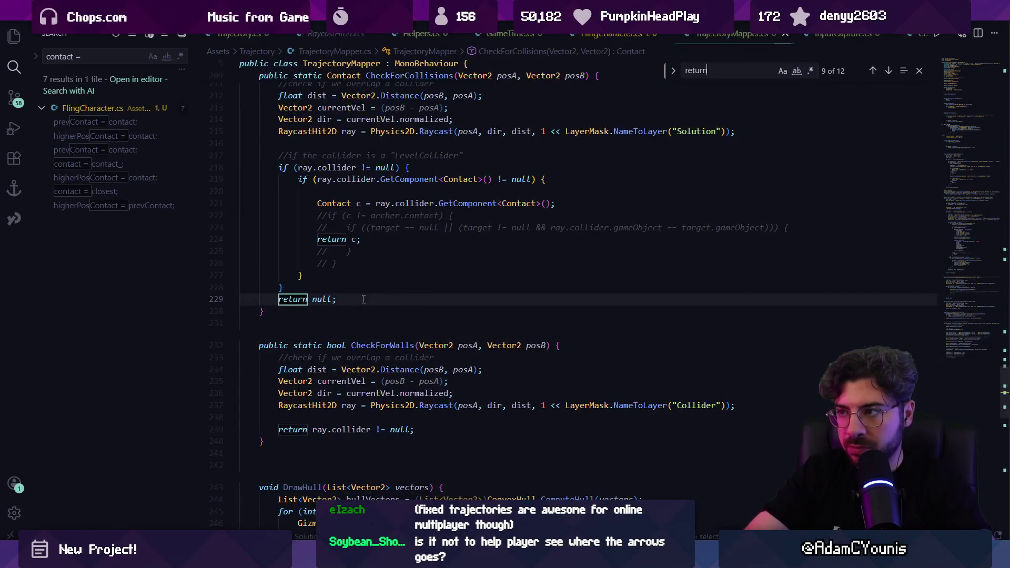
pyautogui.hotkey('shift', 'Return')
pyautogui.press('Return')
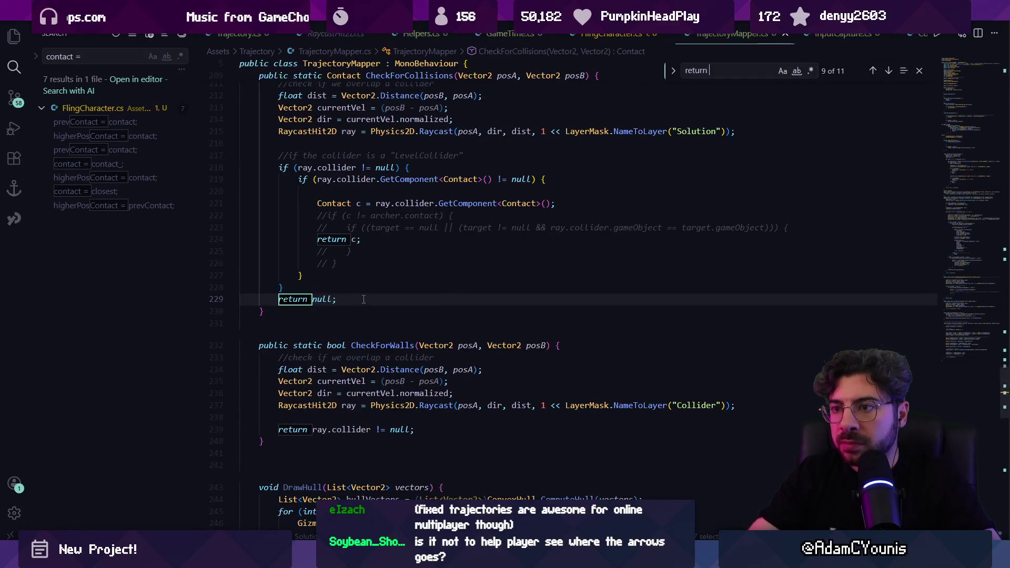
# Step: Inspect how CheckForCollisions returns the contact c and peek its references
pyautogui.scroll(3, 364, 299)
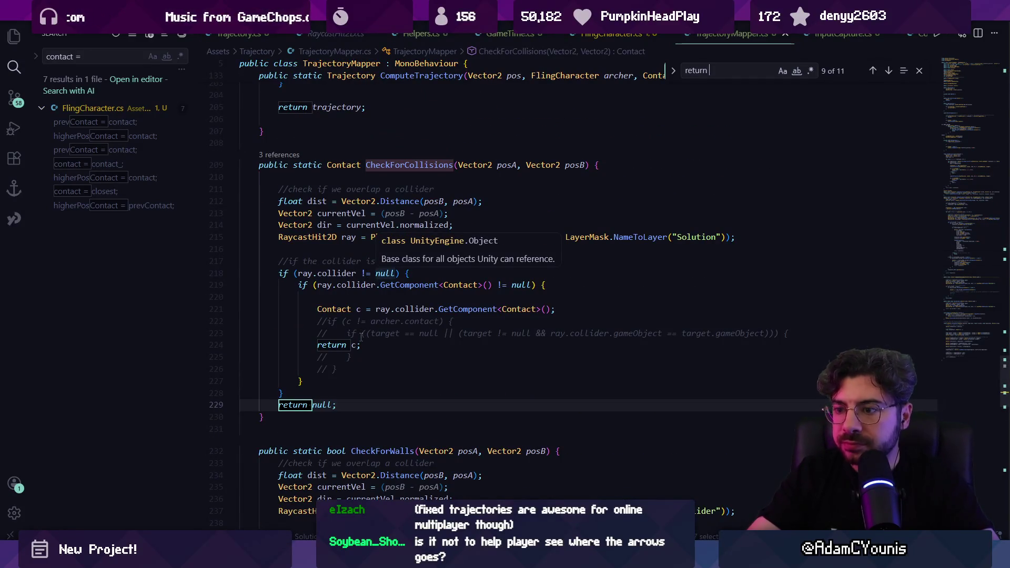
pyautogui.click(374, 346)
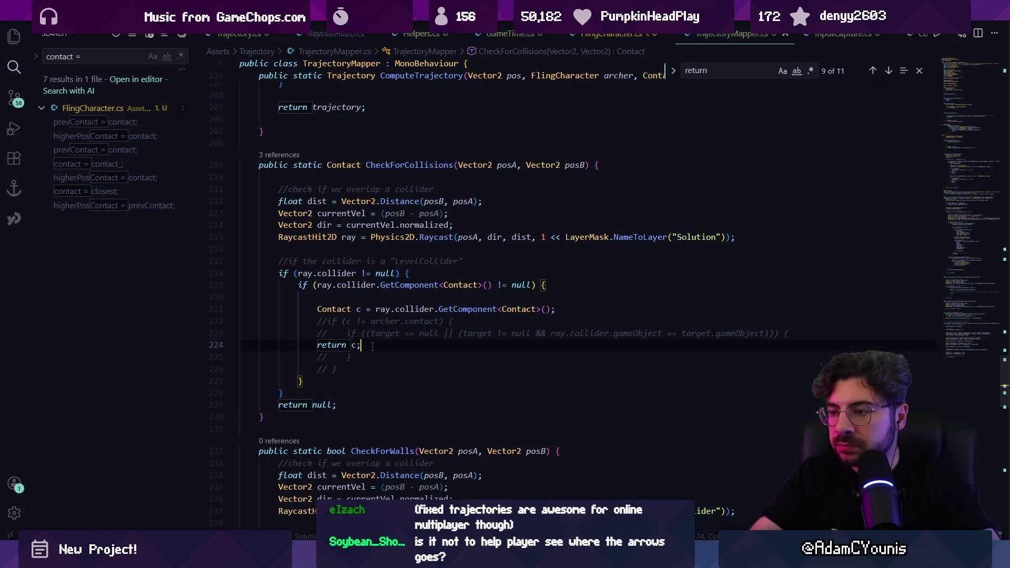
pyautogui.click(357, 345)
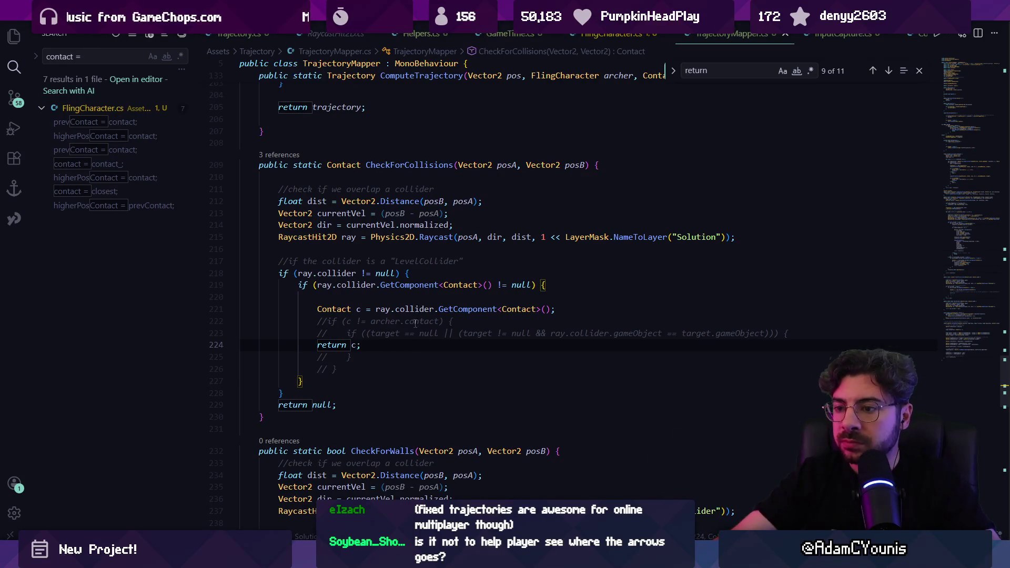
pyautogui.click(285, 155)
pyautogui.press('Escape')
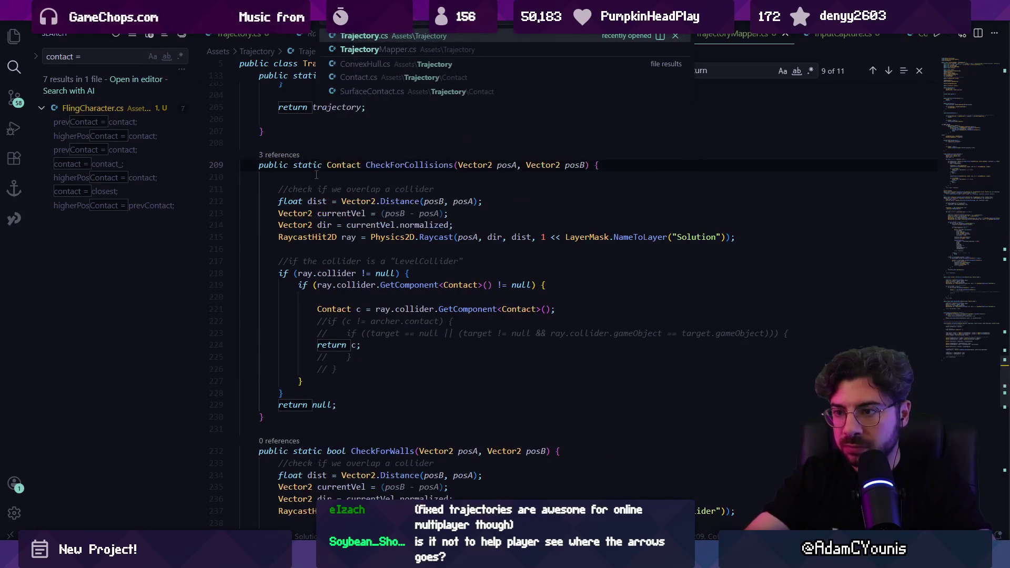
pyautogui.press('Escape')
pyautogui.press('Down')
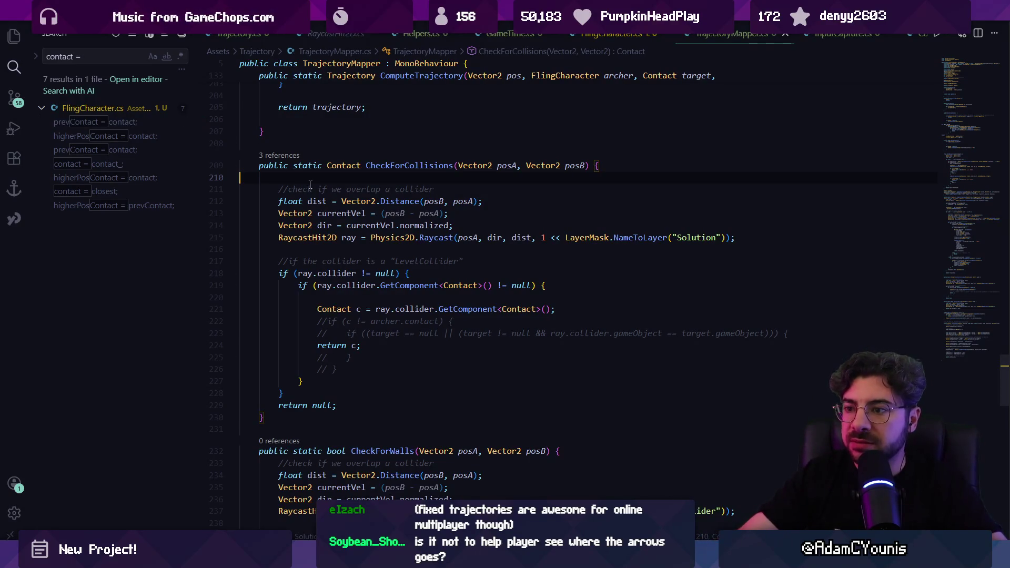
# Step: Reopen FlingCharacter.cs
pyautogui.hotkey('ctrl', 'p')
pyautogui.write('flin')
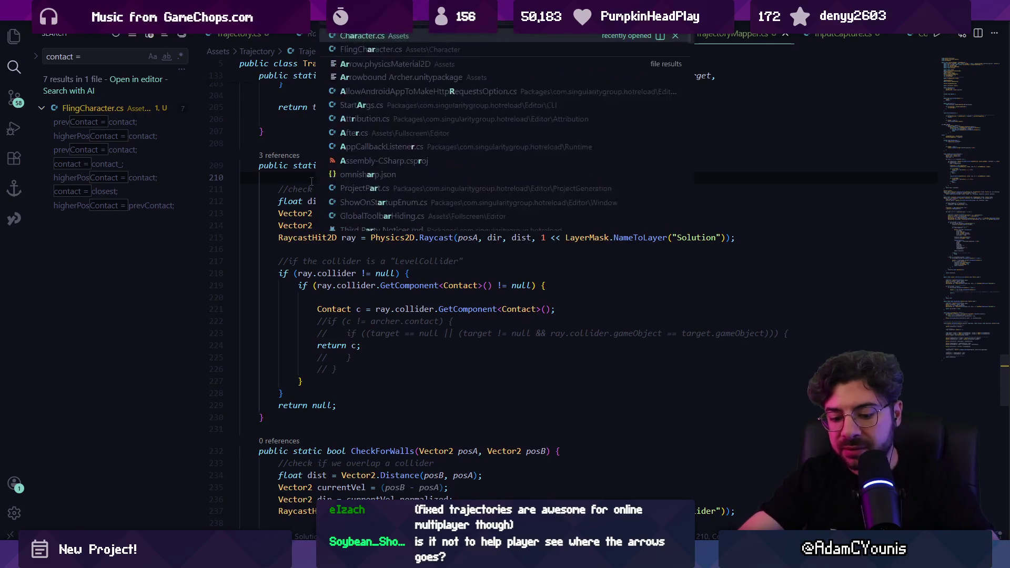
pyautogui.press('Return')
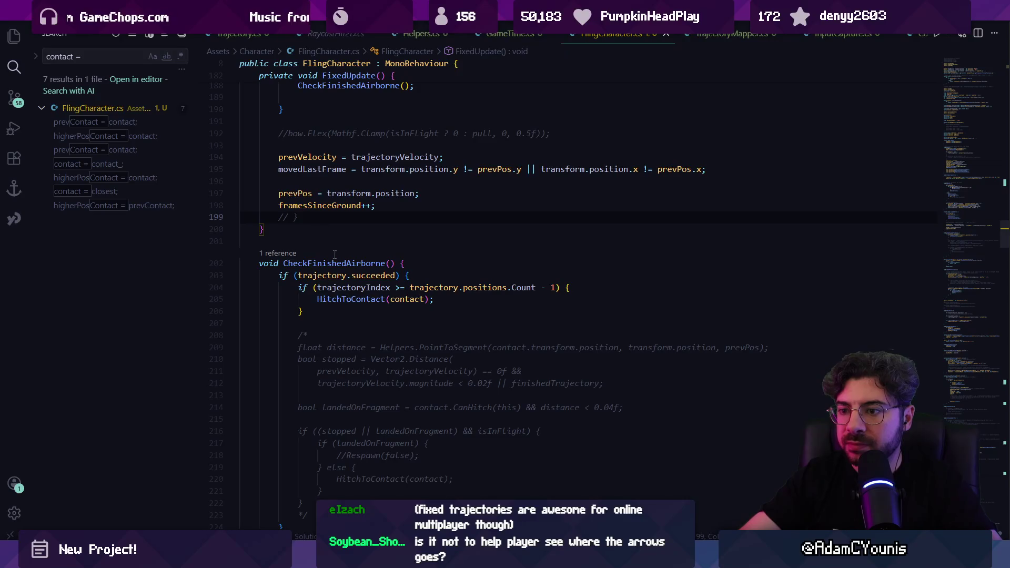
# Step: Trace the contact field's declaration and its 'contact =' assignments to HitchToContact's contact = contact_ line
pyautogui.click(351, 300)
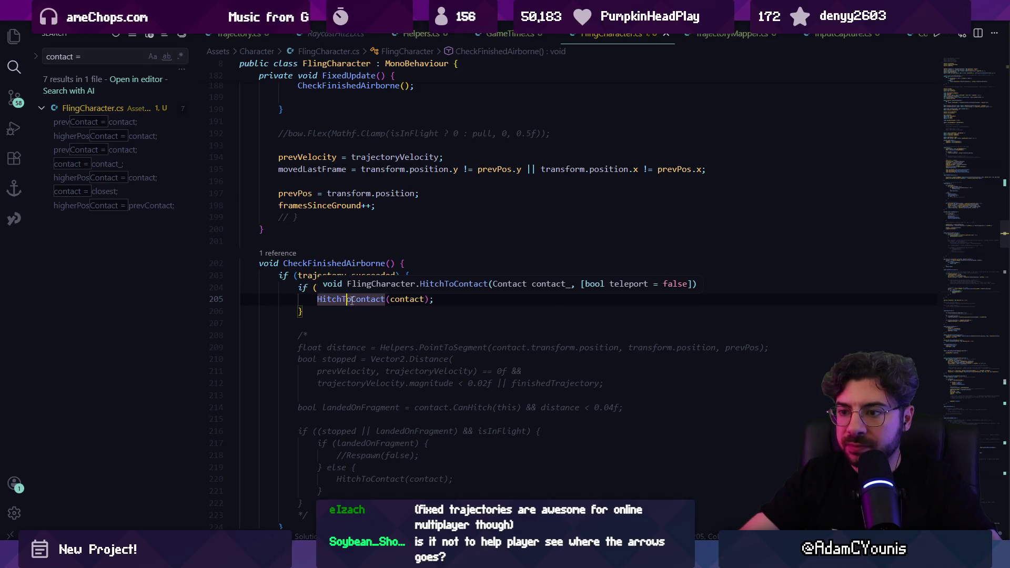
pyautogui.keyDown('ctrl'); pyautogui.click(408, 300); pyautogui.keyUp('ctrl')
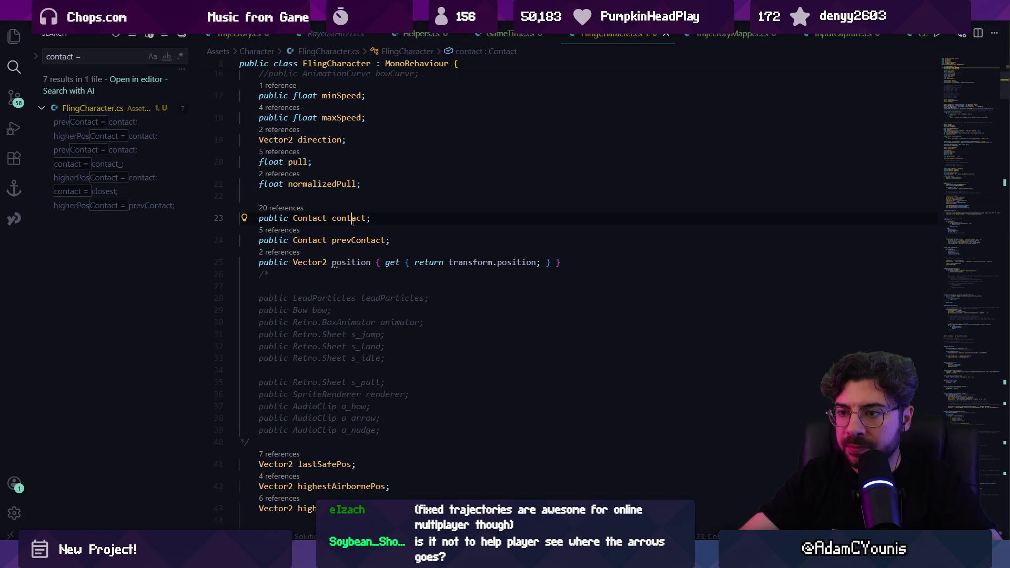
pyautogui.hotkey('ctrl', 'shift', 'f')
pyautogui.write('ct ')
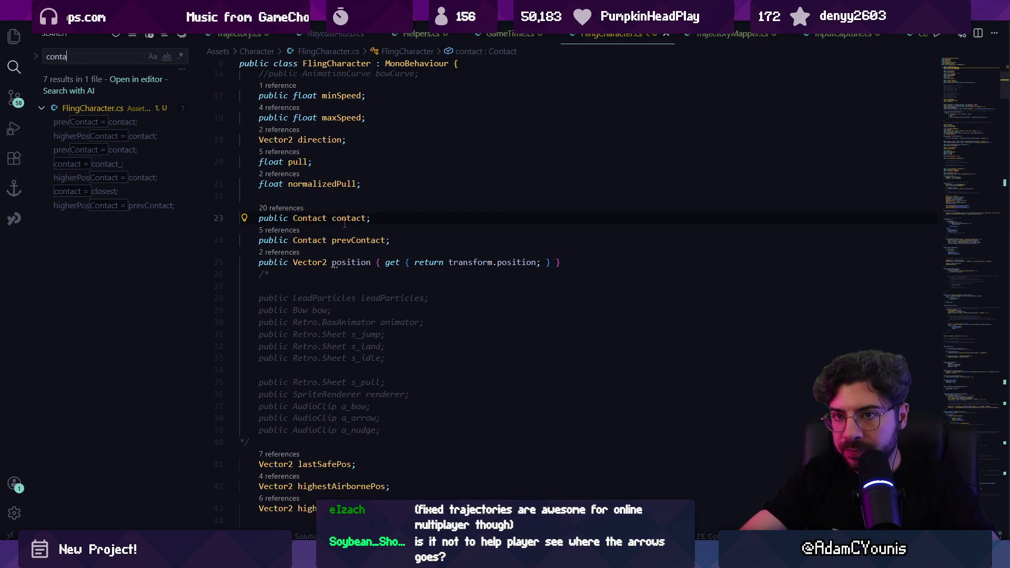
pyautogui.write('=')
pyautogui.click(98, 114)
pyautogui.click(99, 111)
pyautogui.click(100, 121)
pyautogui.click(92, 149)
pyautogui.click(126, 164)
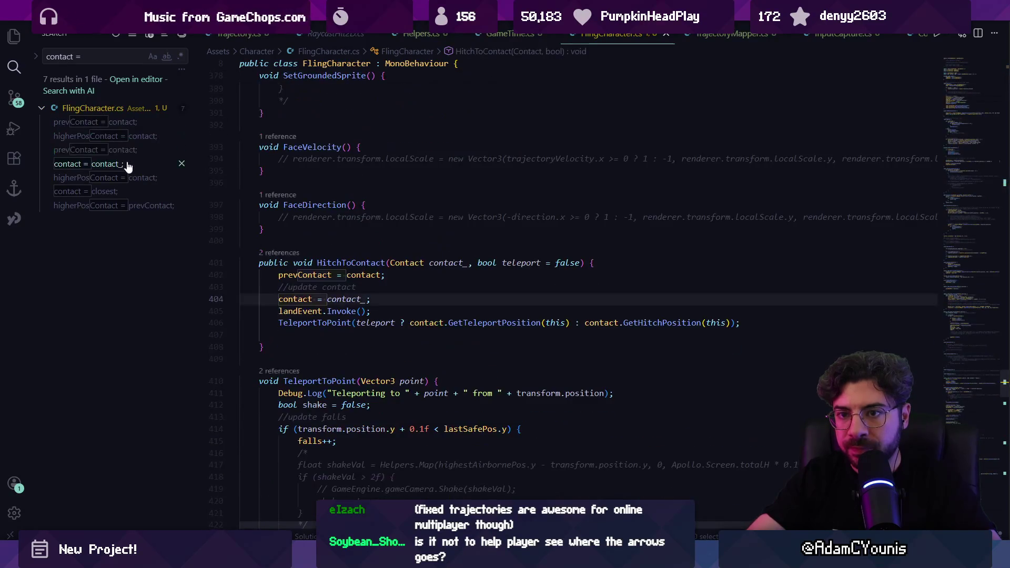
# Step: Change CheckFinishedAirborne's line 205 call to HitchToContact(trajectory.contact)
pyautogui.click(342, 300)
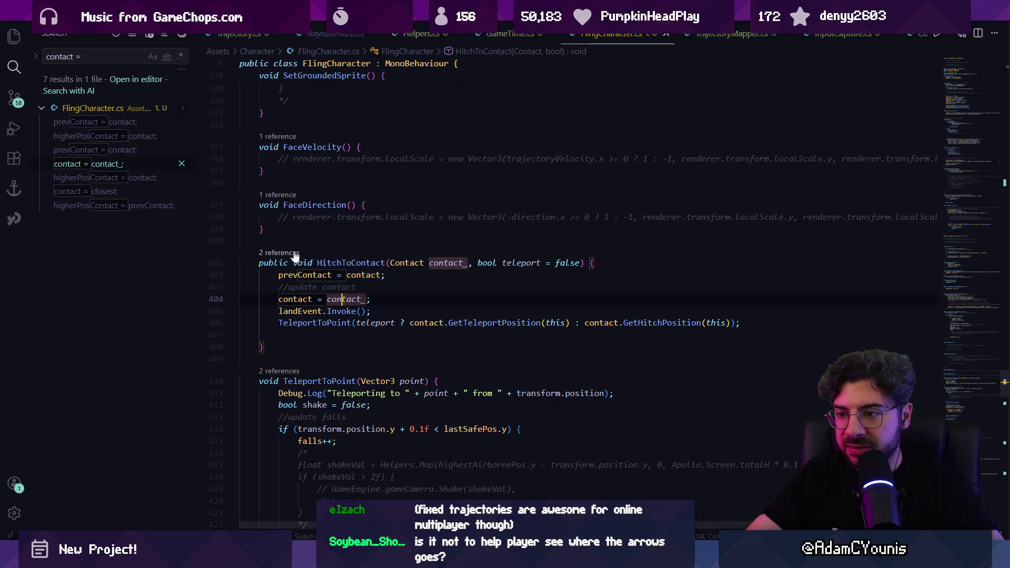
pyautogui.click(294, 255)
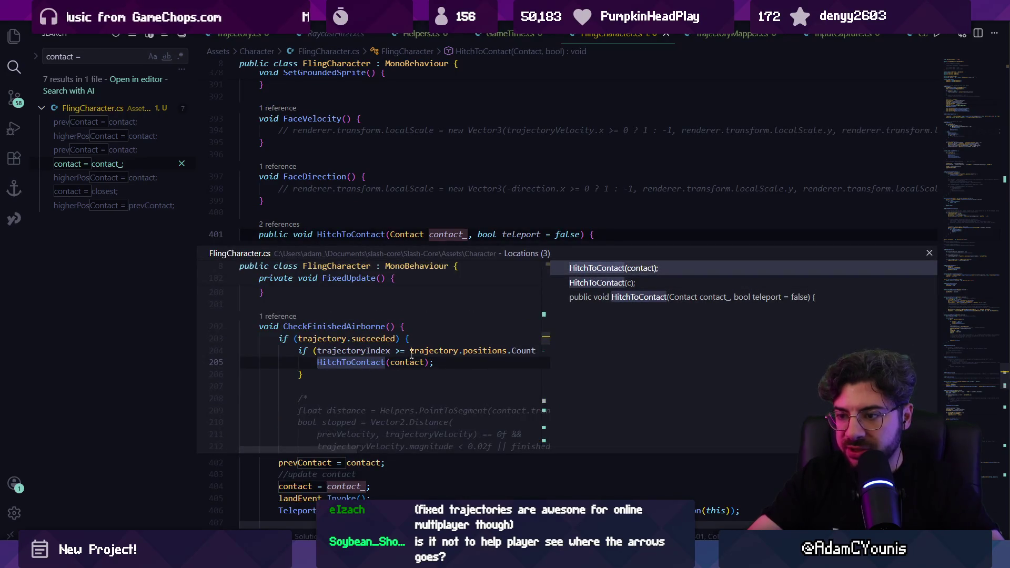
pyautogui.doubleClick(410, 362)
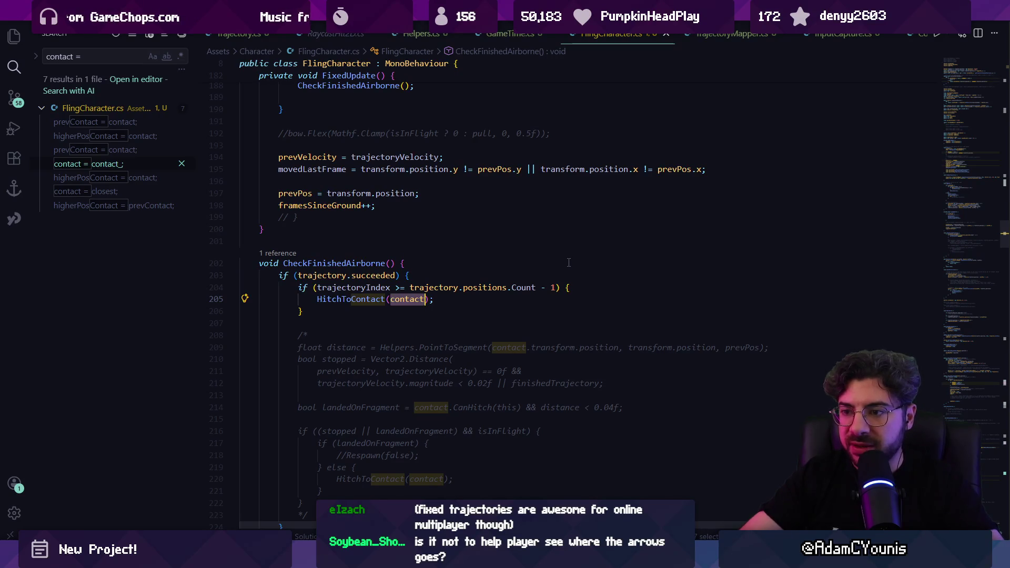
pyautogui.write('trajecotryn')
pyautogui.press('BackSpace')
pyautogui.press('BackSpace')
pyautogui.press('BackSpace')
pyautogui.write('tory.conta')
pyautogui.write('ct, true')
pyautogui.press('Delete')
pyautogui.press('Delete')
pyautogui.press('Delete')
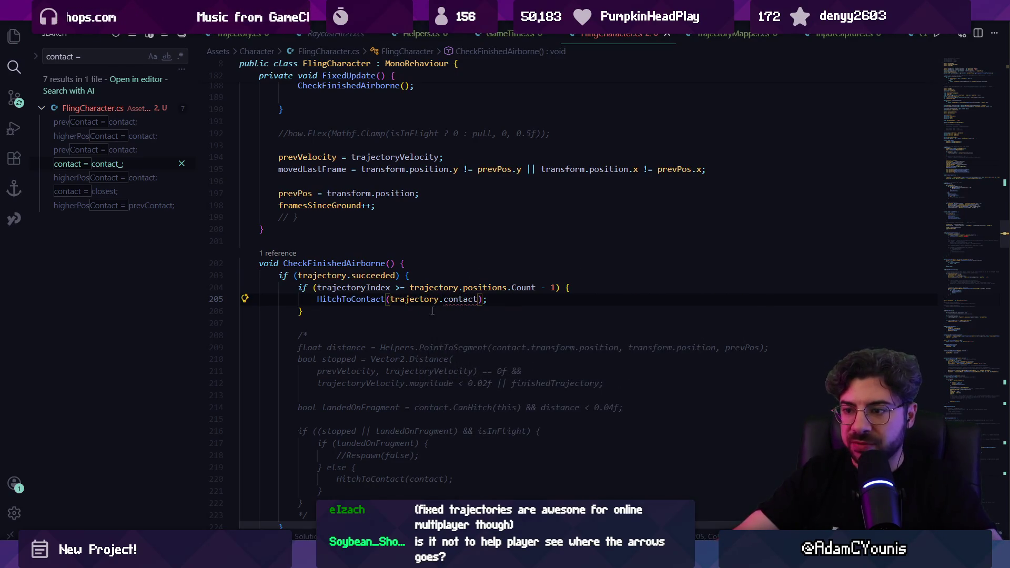
# Step: Add a 'public Contact contact;' field below the colliders field in the Trajectory class
pyautogui.keyDown('ctrl'); pyautogui.click(421, 299); pyautogui.keyUp('ctrl')
pyautogui.keyDown('ctrl'); pyautogui.click(337, 220); pyautogui.keyUp('ctrl')
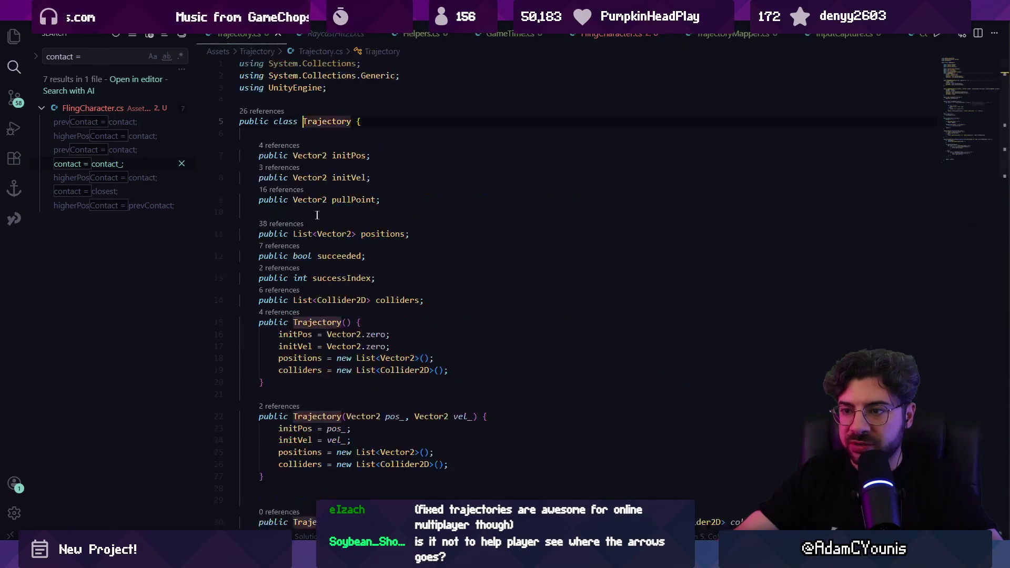
pyautogui.scroll(-3, 349, 226)
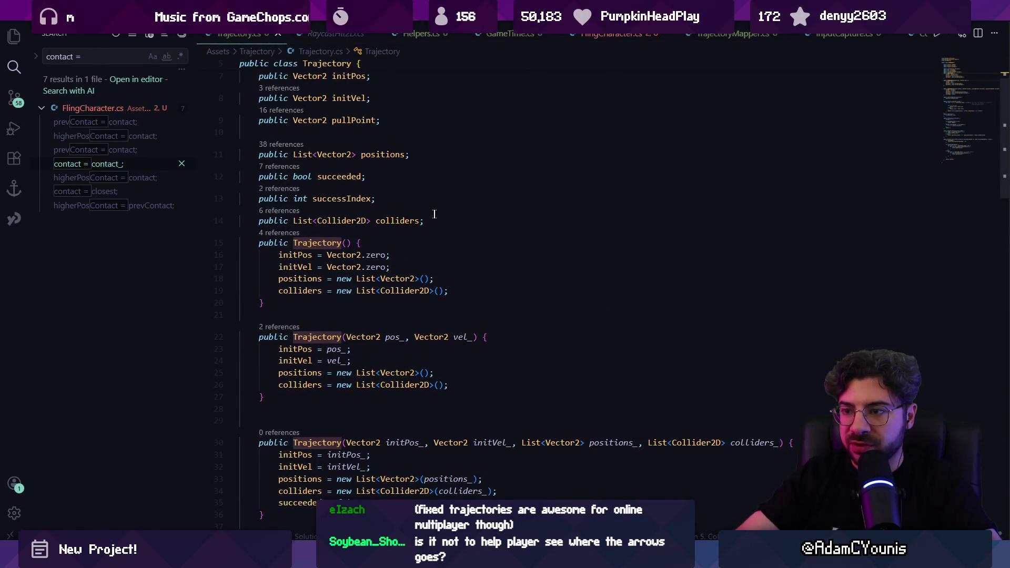
pyautogui.click(466, 226)
pyautogui.scroll(2, 464, 247)
pyautogui.press('Return')
pyautogui.write('publikc')
pyautogui.press('BackSpace')
pyautogui.press('BackSpace')
pyautogui.write('c')
pyautogui.press('Tab')
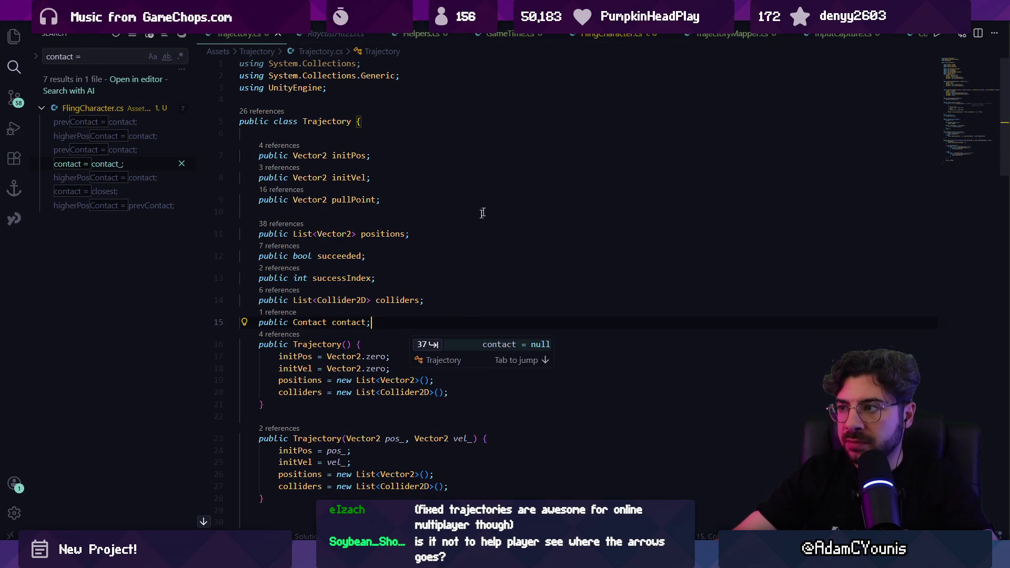
# Step: In TrajectoryMapper.cs, add 'trajectory.contact = c;' after 'succeeded = true', then return to Unity
pyautogui.click(732, 34)
pyautogui.hotkey('ctrl', 'f')
pyautogui.write('return')
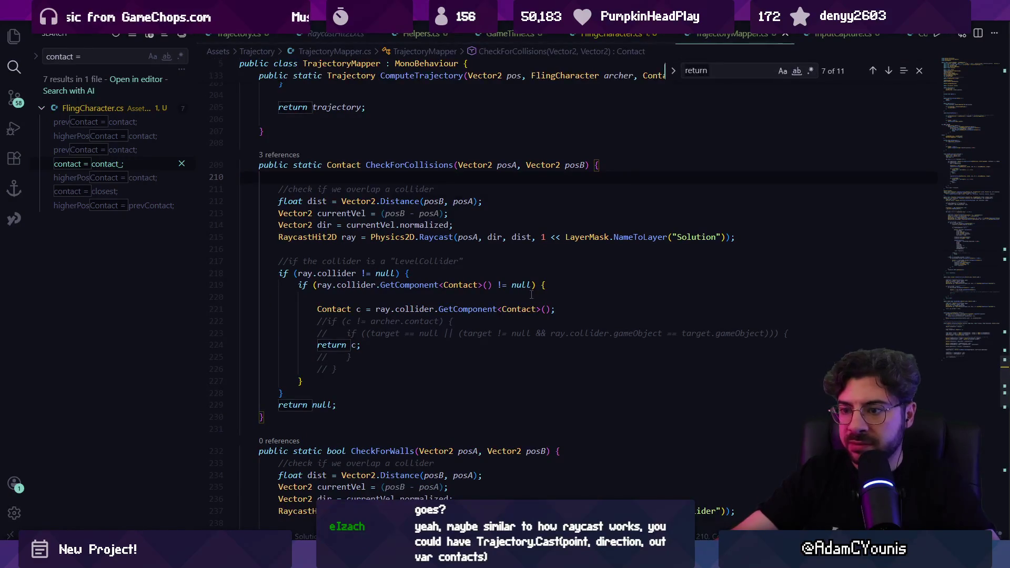
pyautogui.press('BackSpace')
pyautogui.press('BackSpace')
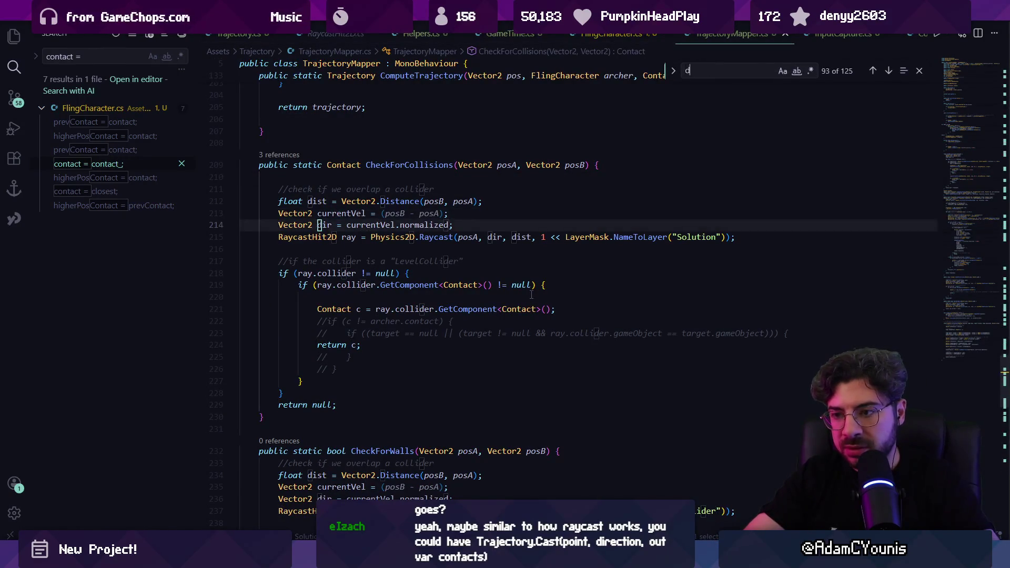
pyautogui.write('succeeeded')
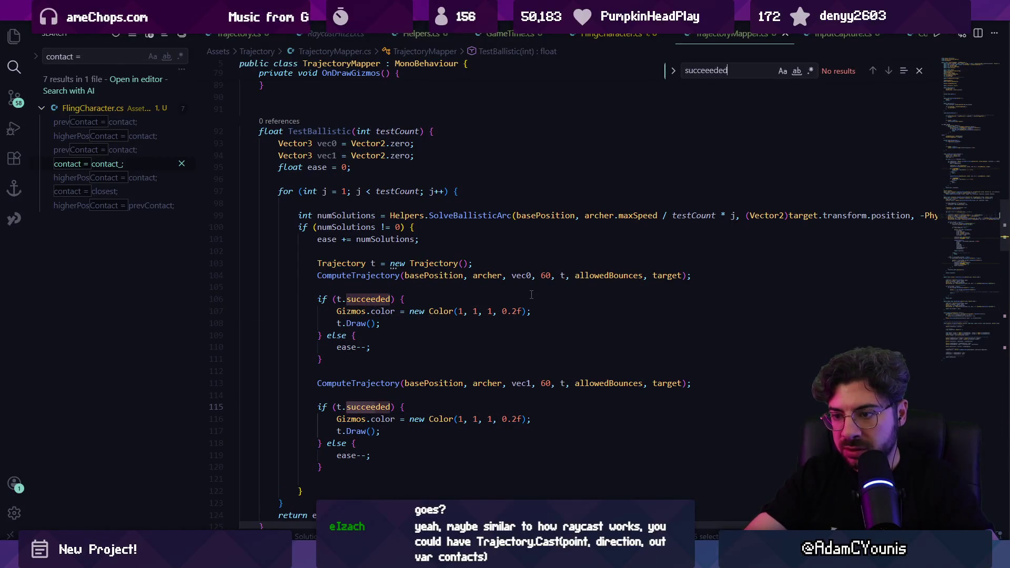
pyautogui.press('BackSpace')
pyautogui.write('ded')
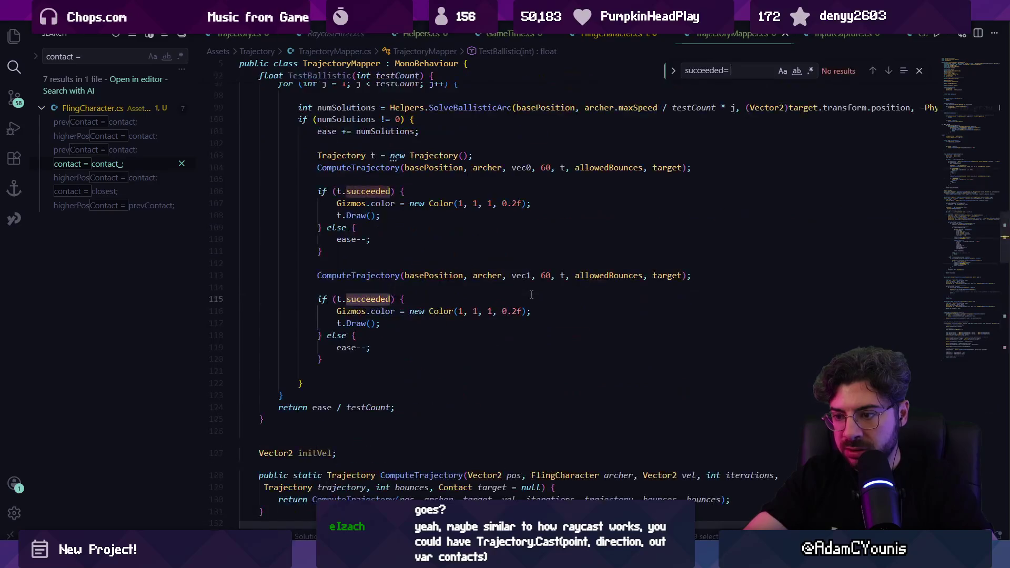
pyautogui.write(' =')
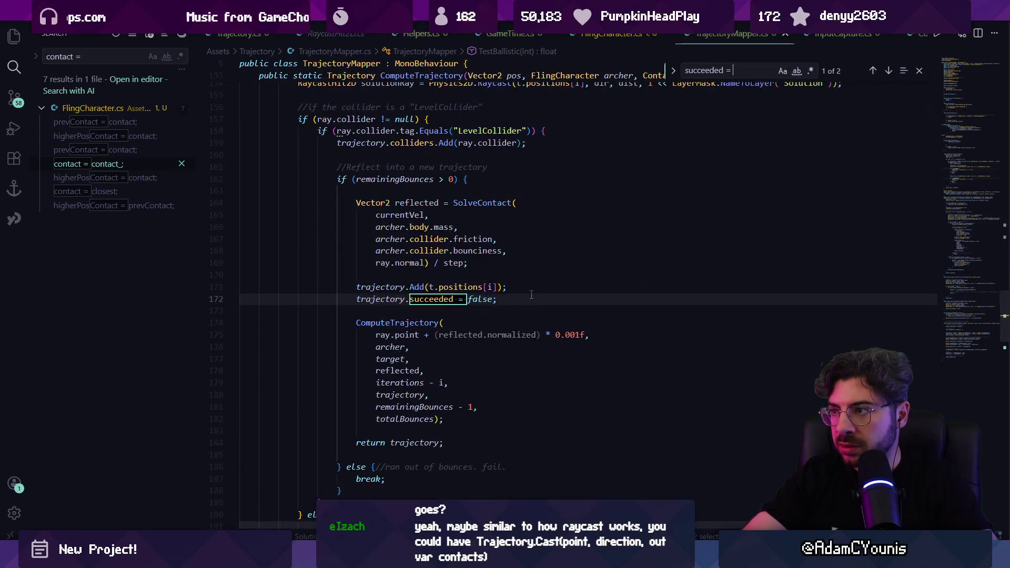
pyautogui.write(' true')
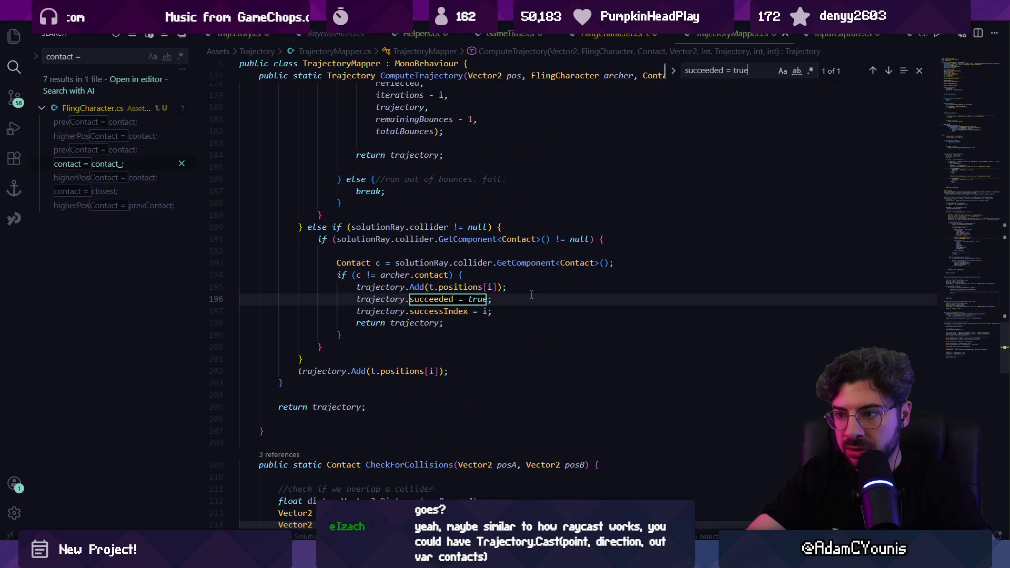
pyautogui.press('Escape')
pyautogui.click(531, 295)
pyautogui.press('Return')
pyautogui.write('traje')
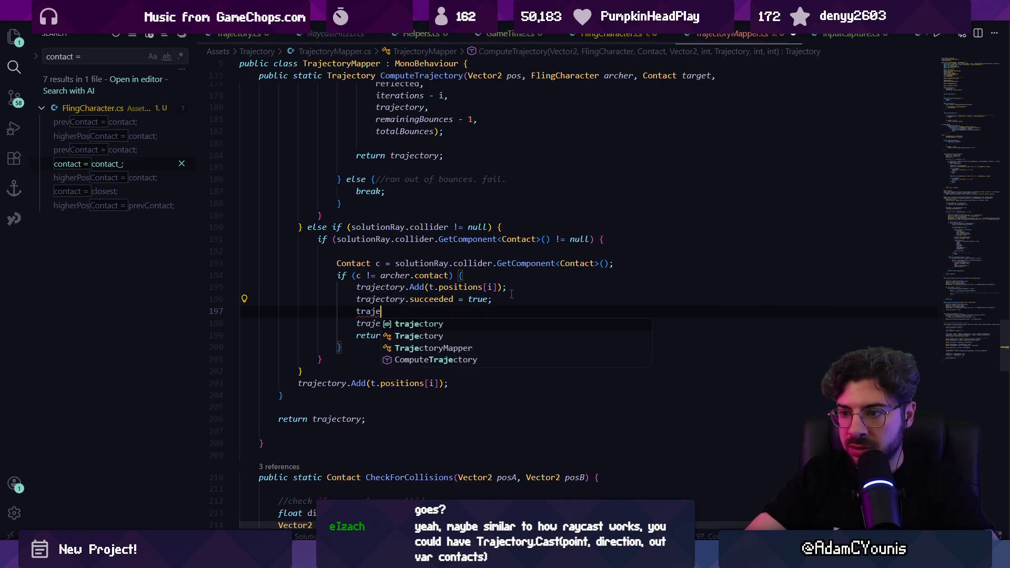
pyautogui.write('ctory.contact = c;')
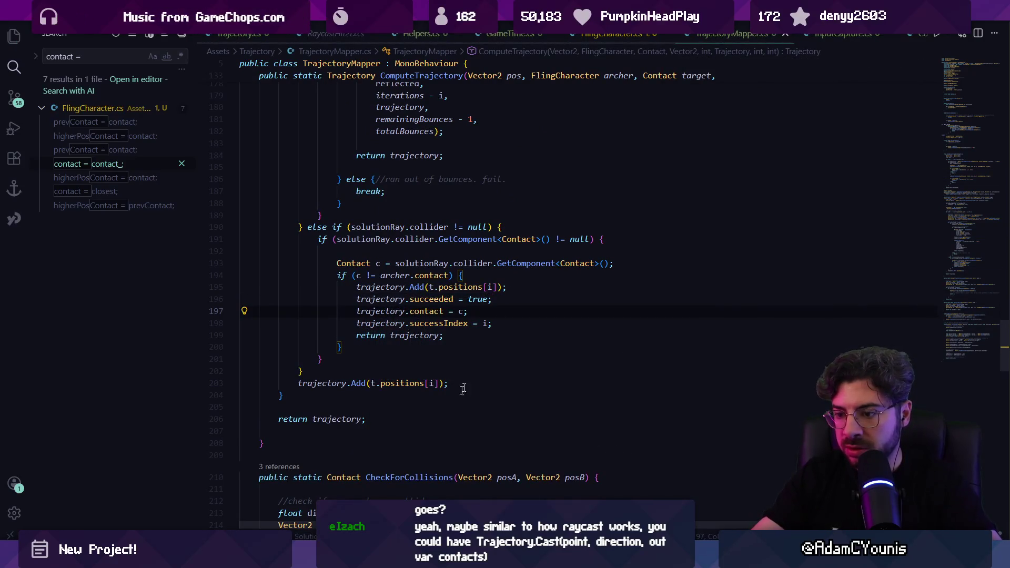
pyautogui.click(299, 485)
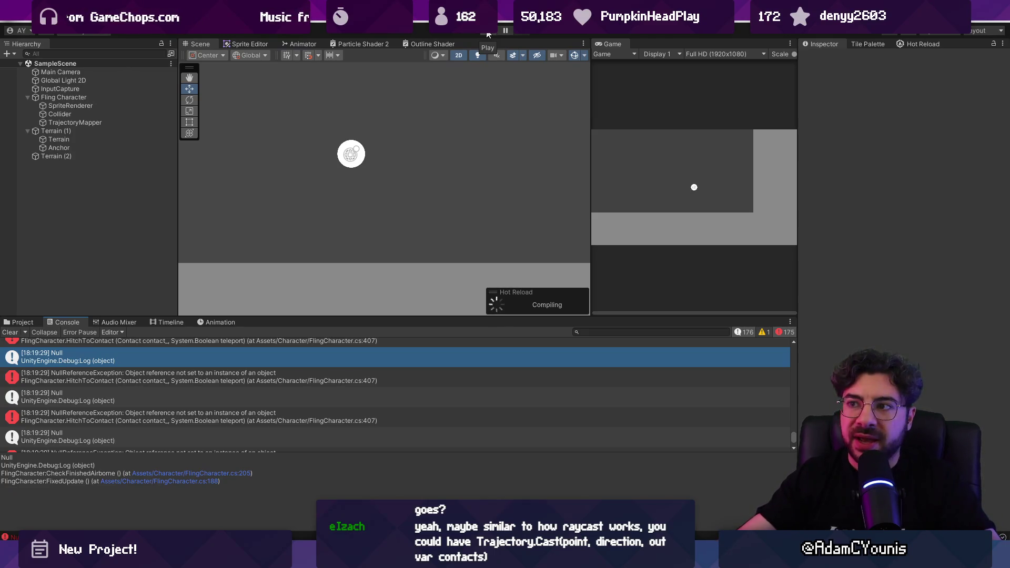
# Step: Clear the Console, play the scene, and fling the character ten times left and right across the terrain
pyautogui.click(11, 332)
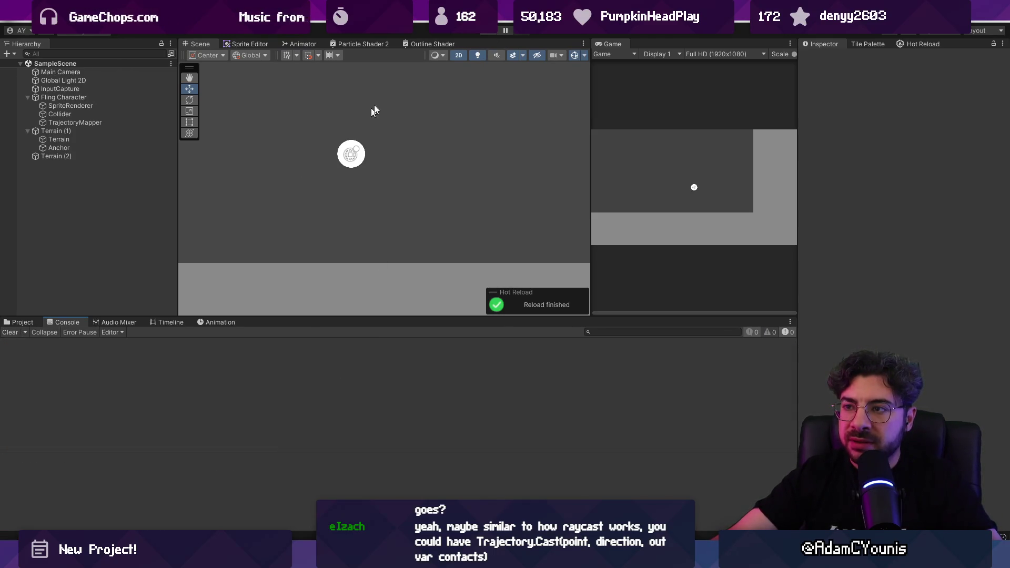
pyautogui.click(485, 33)
pyautogui.click(674, 186)
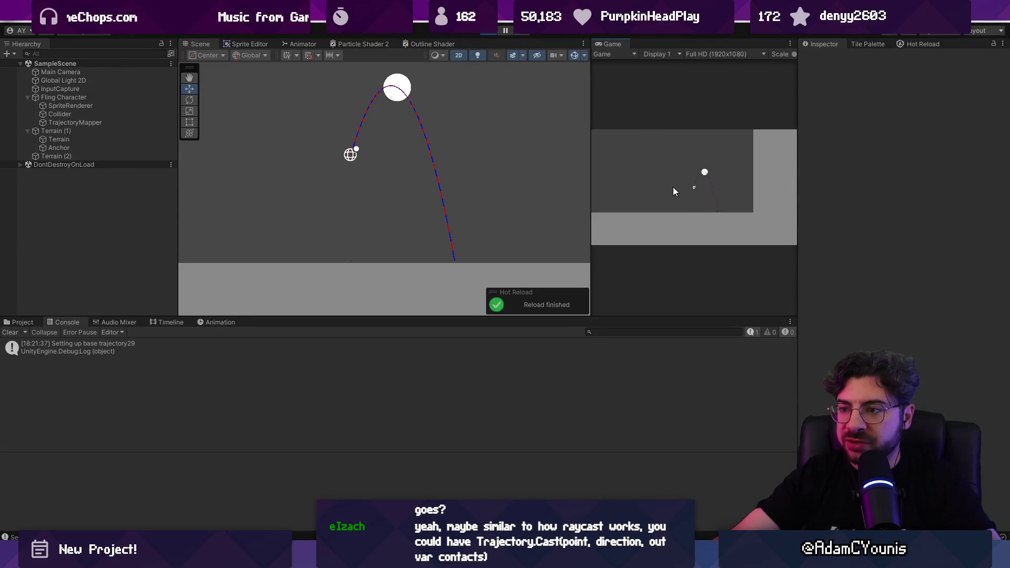
pyautogui.click(676, 193)
pyautogui.click(693, 199)
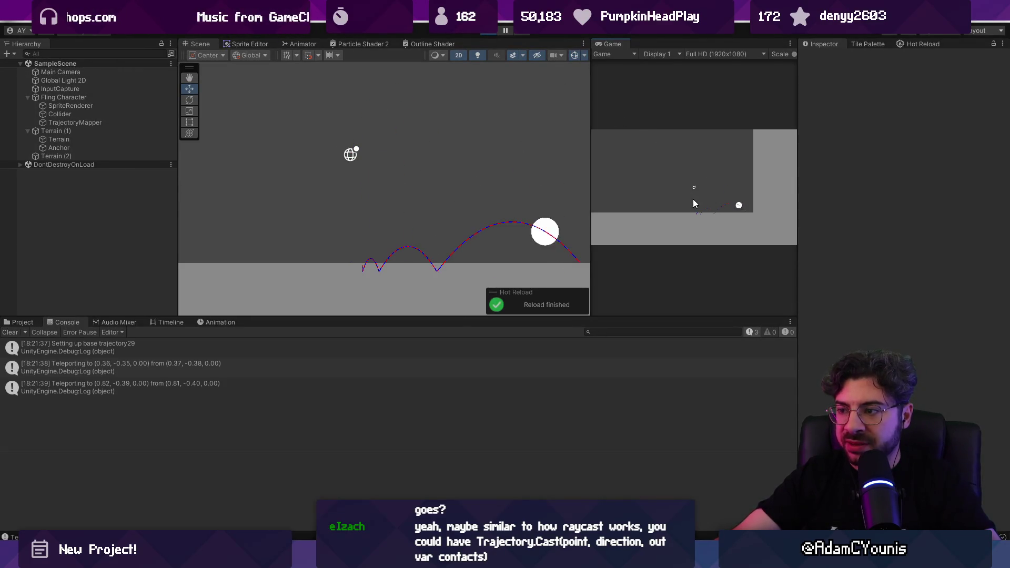
pyautogui.click(687, 193)
pyautogui.click(679, 177)
pyautogui.click(665, 198)
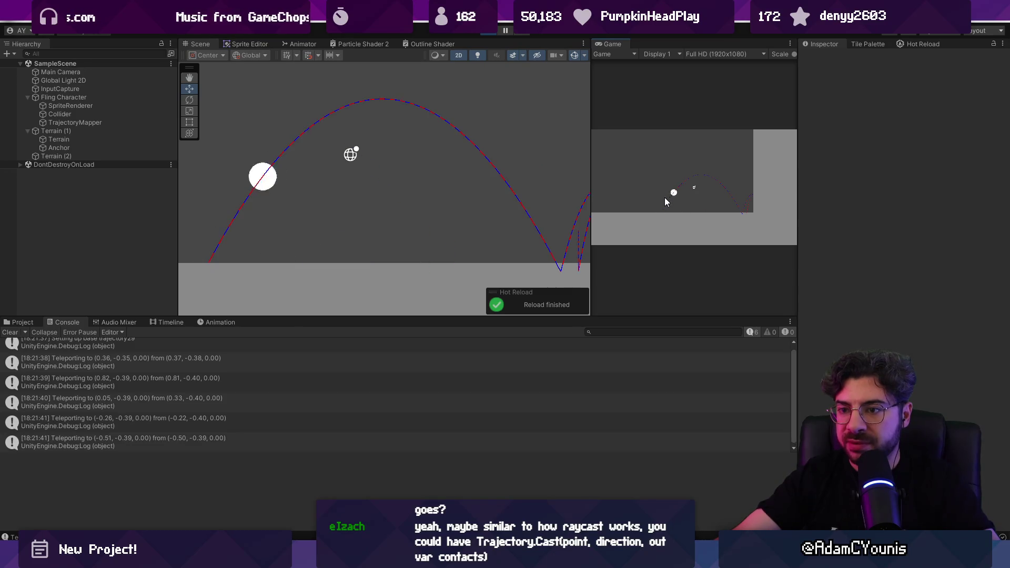
pyautogui.click(668, 194)
pyautogui.click(671, 189)
pyautogui.click(671, 193)
pyautogui.click(666, 193)
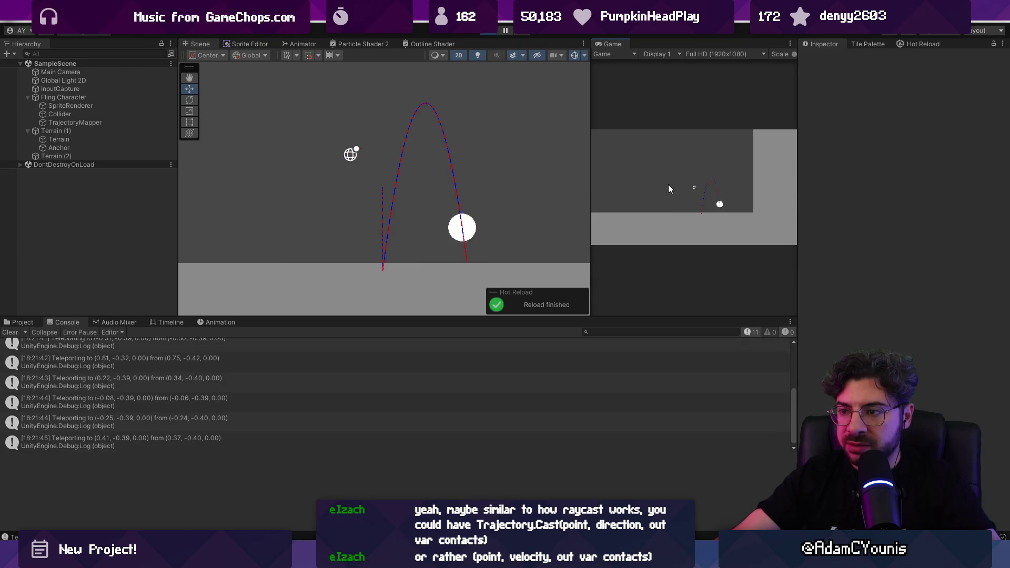
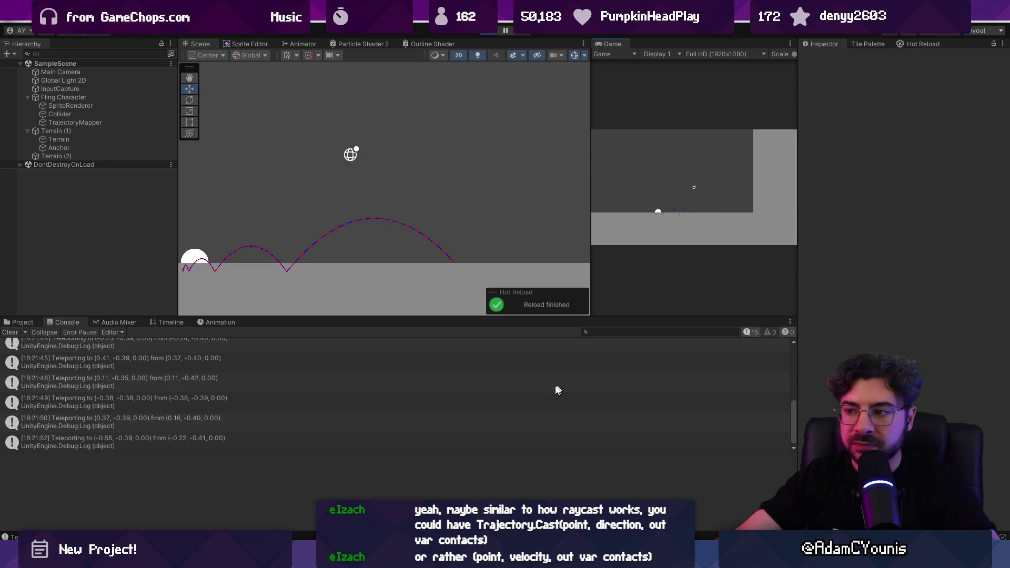
# Step: Fling the character to a new landing spot, then switch to TrajectoryMapper.cs in VS Code
pyautogui.click(668, 201)
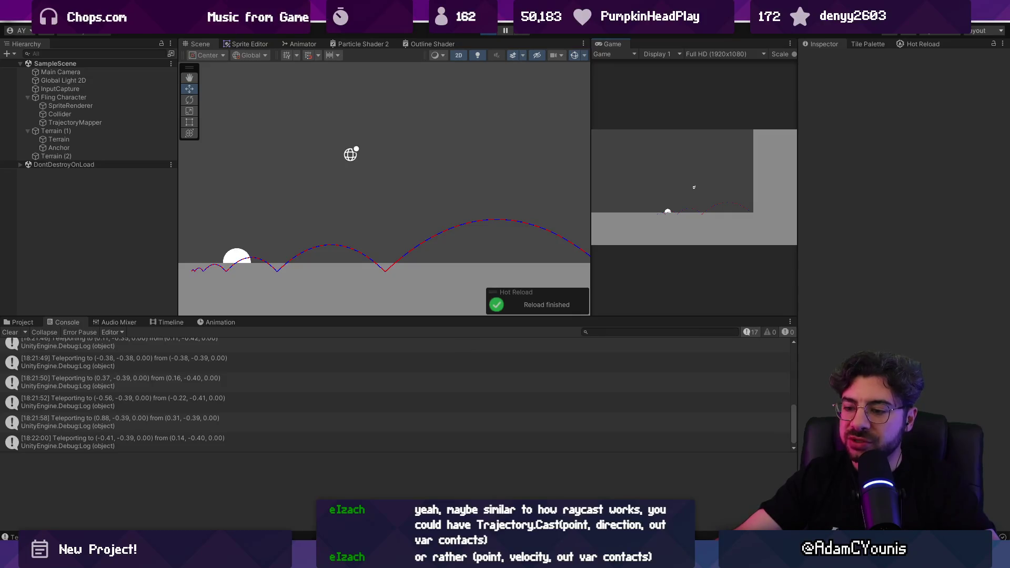
pyautogui.hotkey('alt', 'Tab')
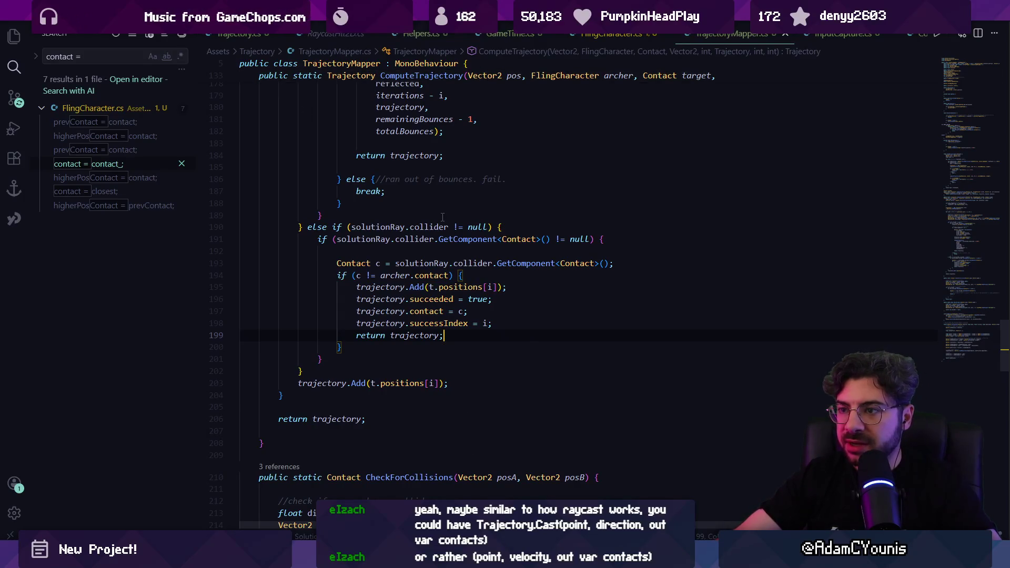
# Step: Open Trajectory.cs and follow GetFirstPositionNotColliding's reference to its call site in SurfaceContact.cs
pyautogui.hotkey('ctrl', 'p')
pyautogui.write('trajec')
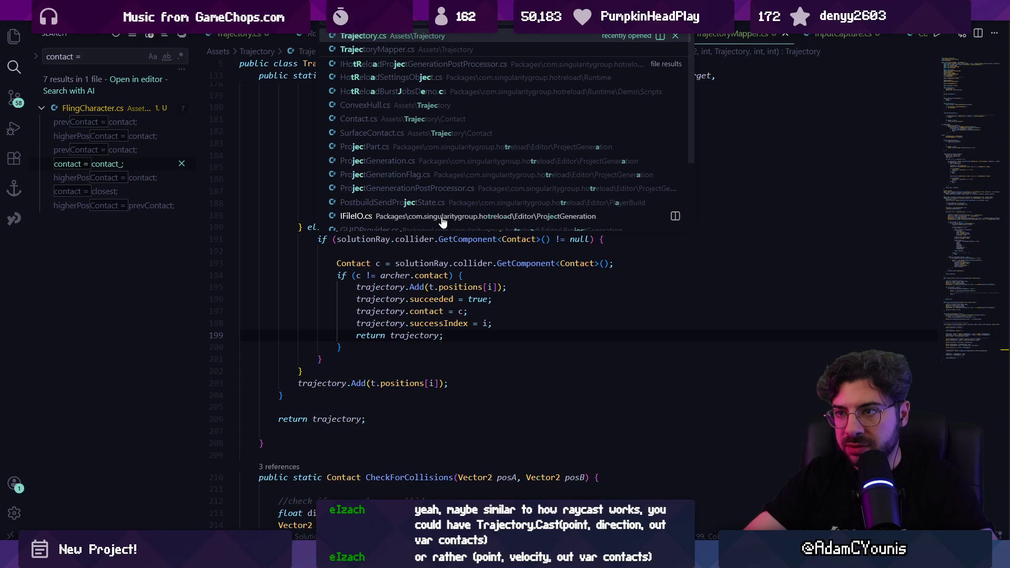
pyautogui.press('Return')
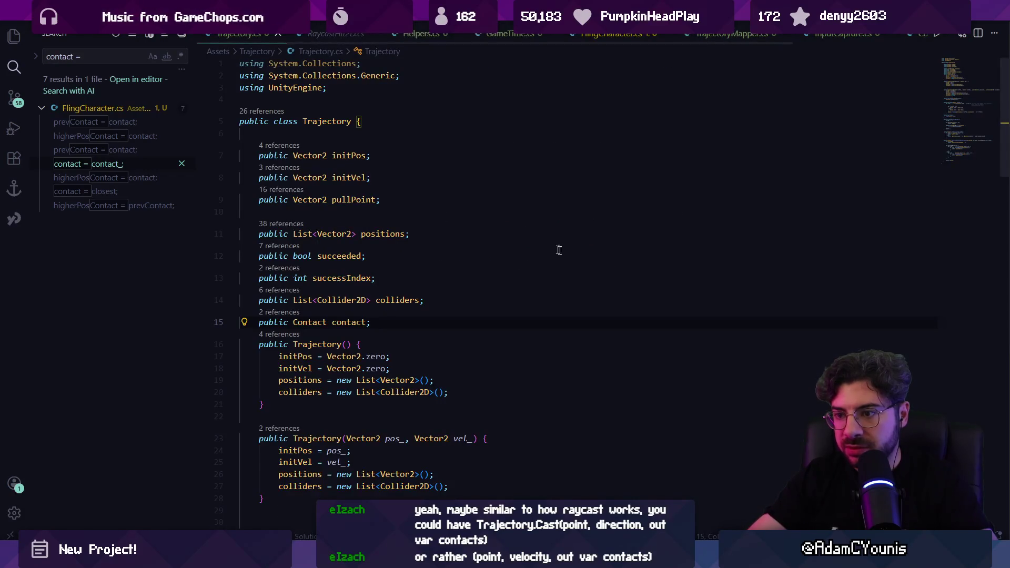
pyautogui.click(979, 141)
pyautogui.scroll(-3, 449, 290)
pyautogui.click(387, 184)
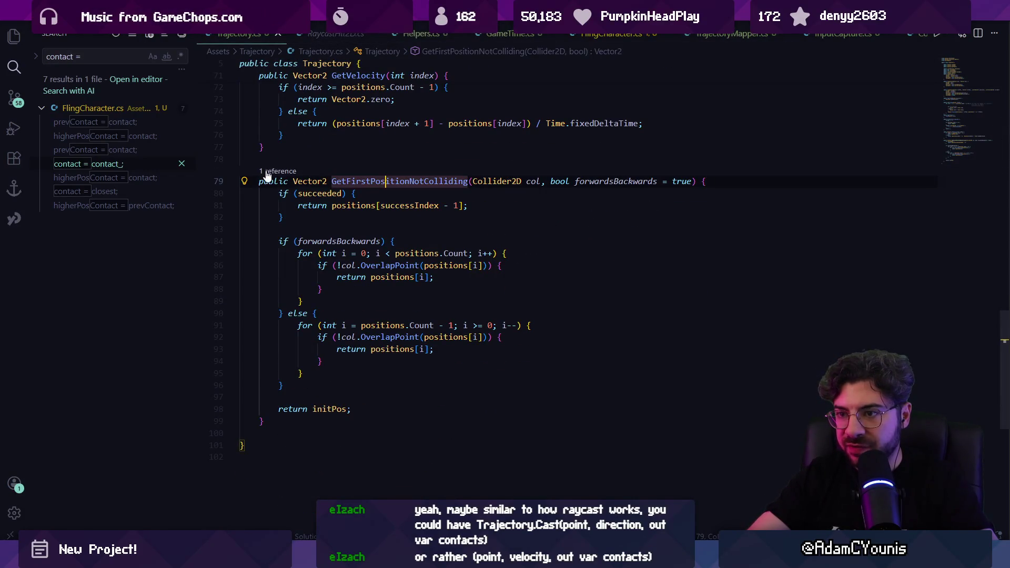
pyautogui.click(278, 171)
pyautogui.click(601, 215)
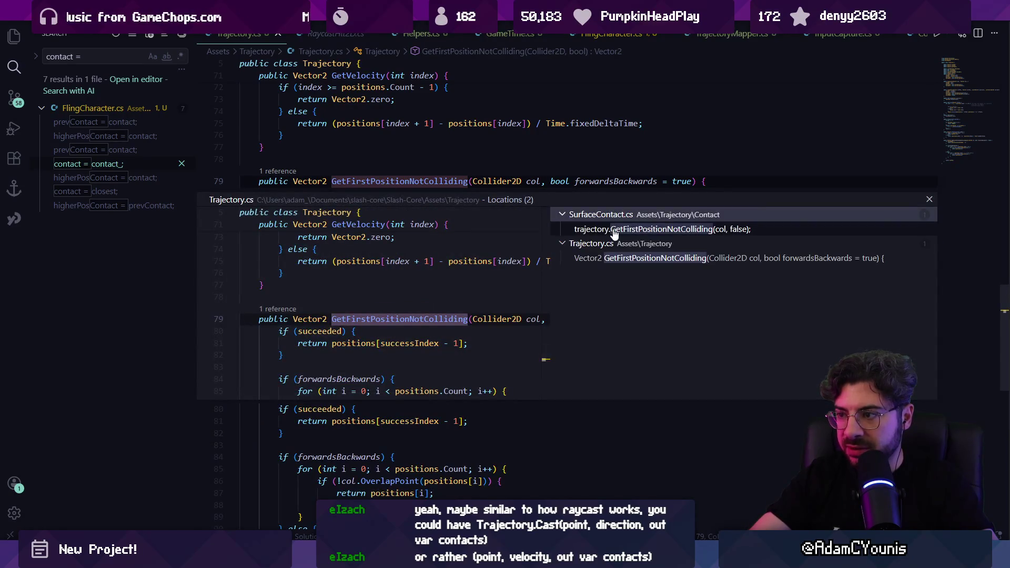
pyautogui.doubleClick(612, 225)
# Step: Change the call's false argument to true on line 28
pyautogui.doubleClick(553, 299)
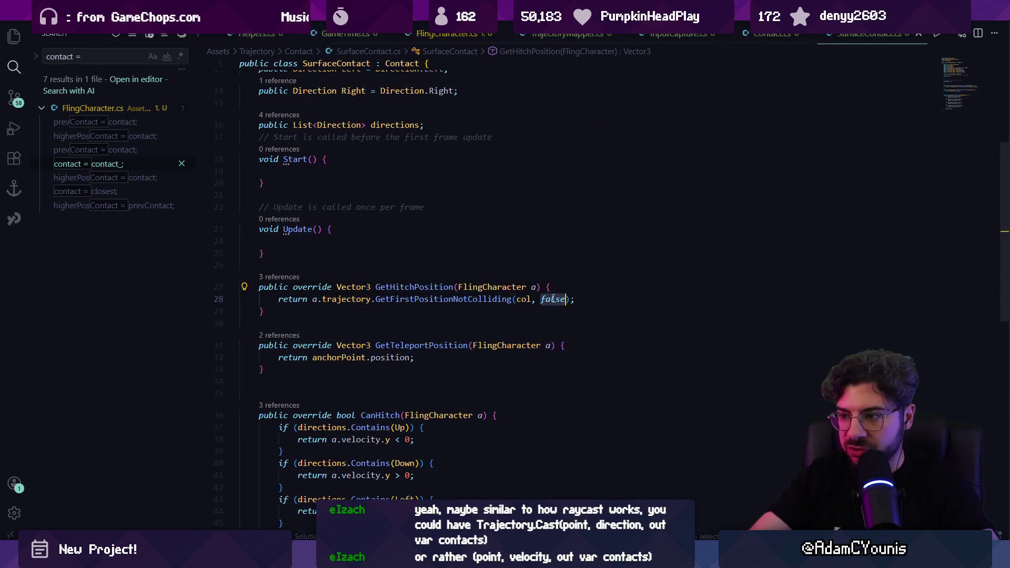
pyautogui.write('trie')
pyautogui.press('BackSpace')
pyautogui.press('BackSpace')
pyautogui.write('ue')
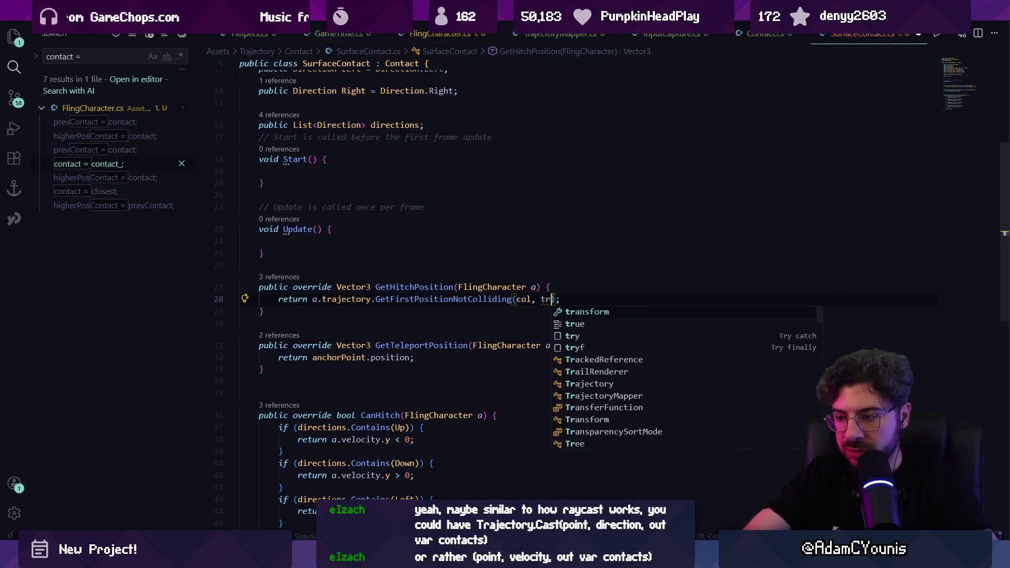
pyautogui.press('Escape')
# Step: Remove the Collider2D col and forwardsBackwards parameters from GetFirstPositionNotColliding
pyautogui.keyDown('ctrl'); pyautogui.click(502, 299); pyautogui.keyUp('ctrl')
pyautogui.click(426, 233)
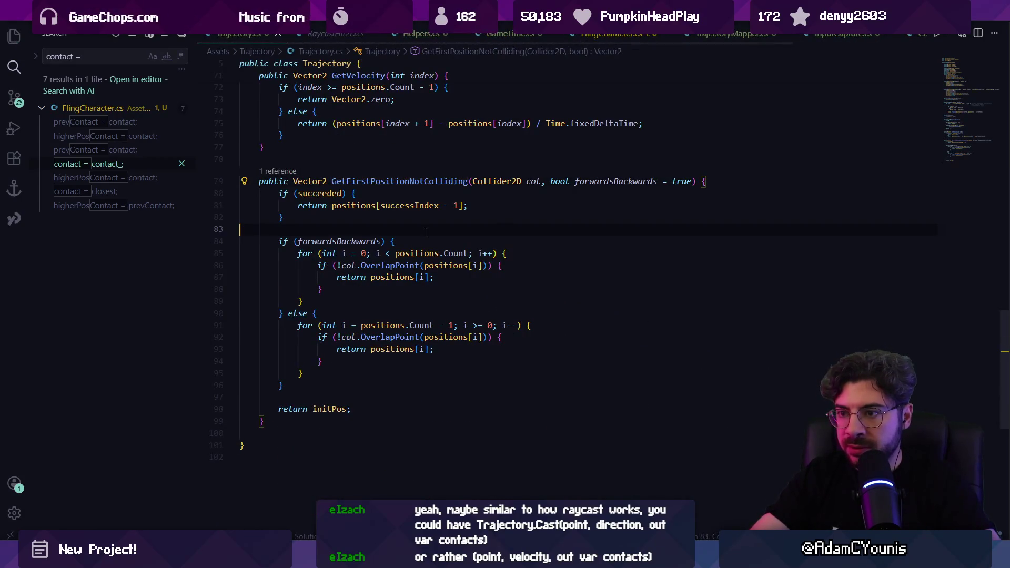
pyautogui.click(551, 181)
pyautogui.press('Left')
pyautogui.press('Left')
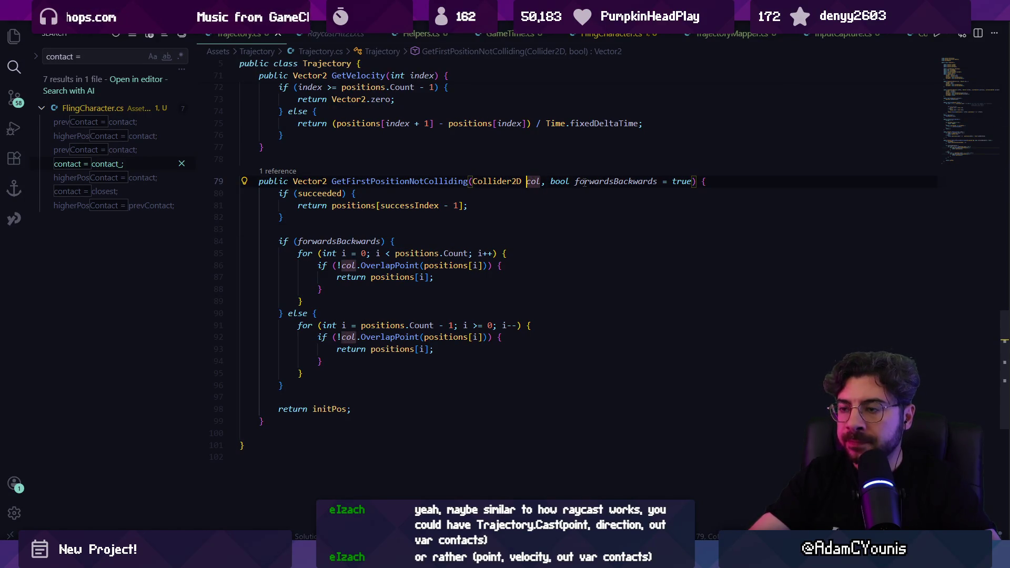
pyautogui.hotkey('ctrl', 'shift', 'Left')
pyautogui.hotkey('ctrl', 'shift', 'Left')
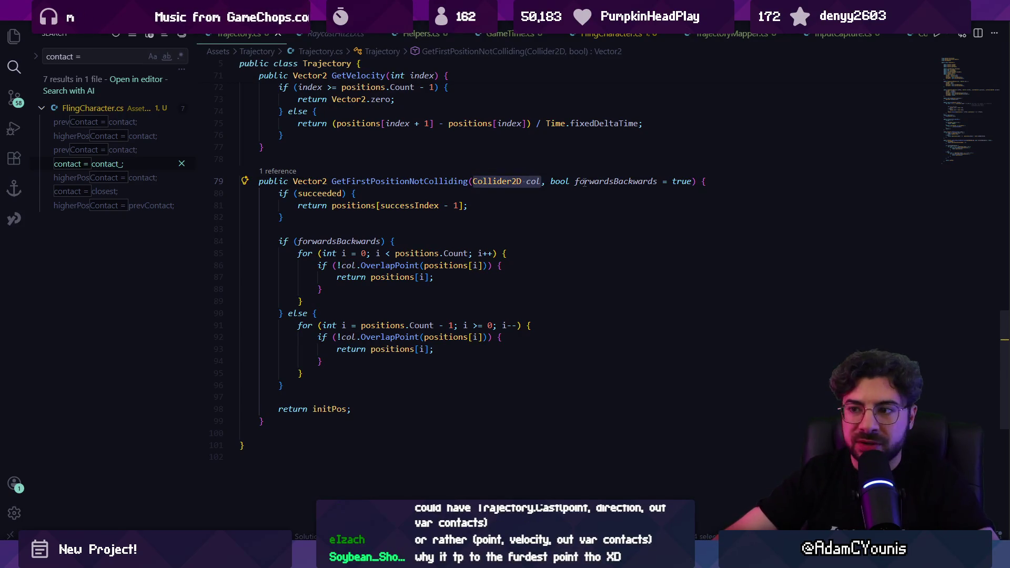
pyautogui.press('BackSpace')
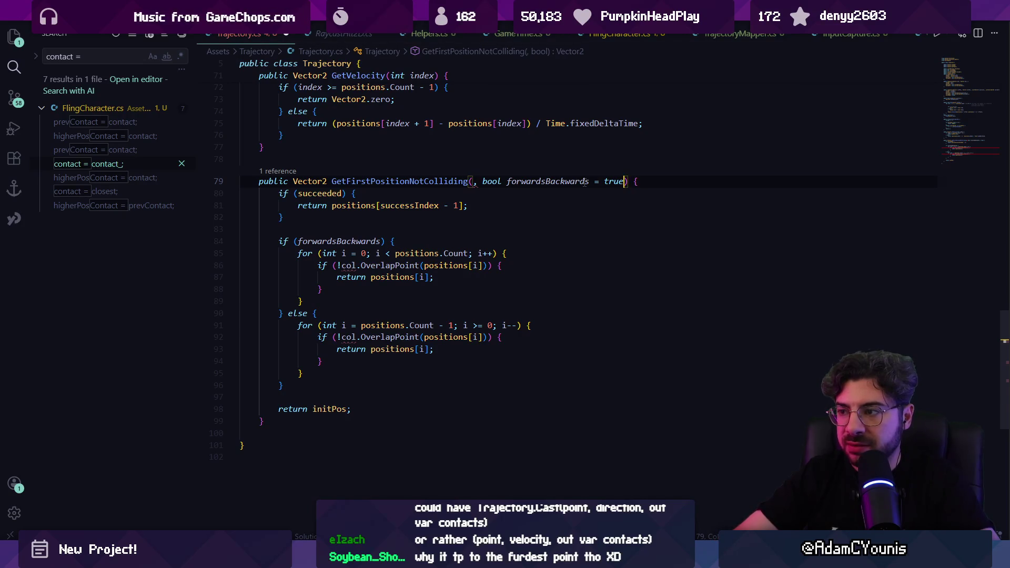
pyautogui.hotkey('ctrl', 'shift', 'Left')
pyautogui.hotkey('ctrl', 'shift', 'Left')
pyautogui.hotkey('ctrl', 'shift', 'Left')
pyautogui.press('BackSpace')
pyautogui.press('Down')
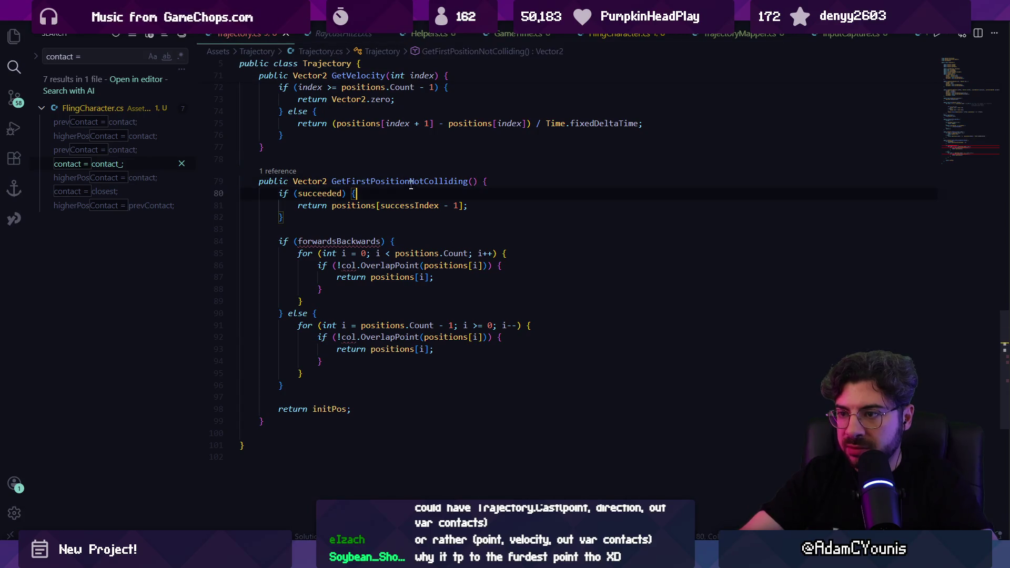
# Step: Rename the method to GetLastPositionBeforeContact
pyautogui.click(411, 182)
pyautogui.press('F2')
pyautogui.write('etLastPositionBeforeCo')
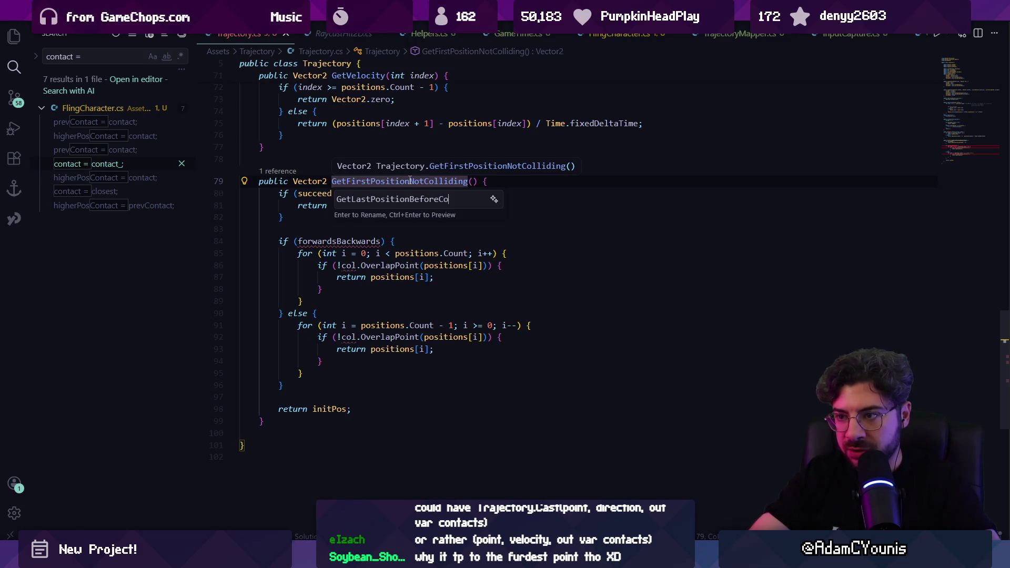
pyautogui.write('tac')
pyautogui.press('Return')
# Step: Delete the forwardsBackwards if/else block and the initPos return line
pyautogui.click(388, 230)
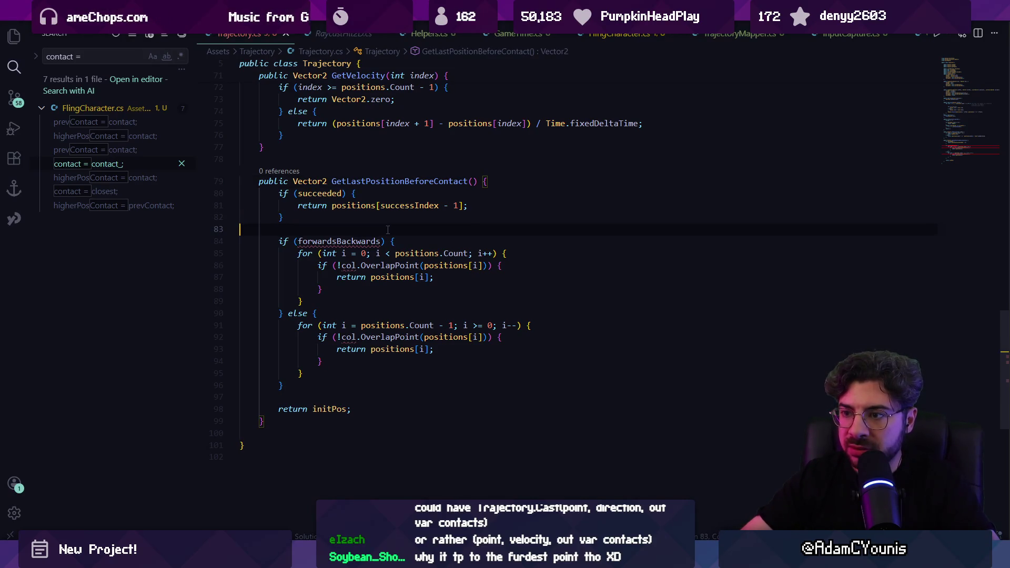
pyautogui.press('Down')
pyautogui.hotkey('shift', 'Down')
pyautogui.hotkey('shift', 'Down')
pyautogui.hotkey('shift', 'Down')
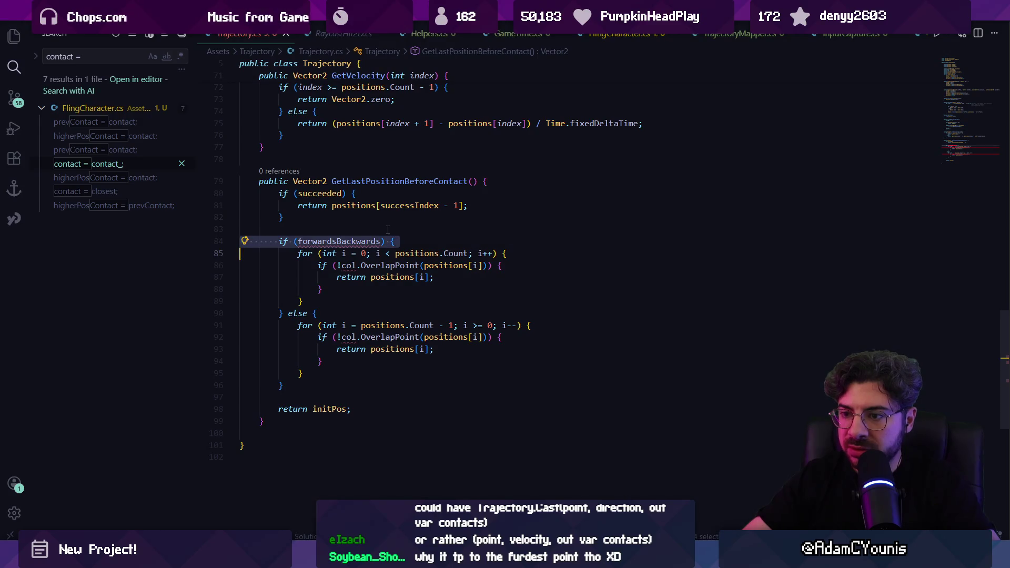
pyautogui.press('BackSpace')
pyautogui.press('BackSpace')
pyautogui.press('BackSpace')
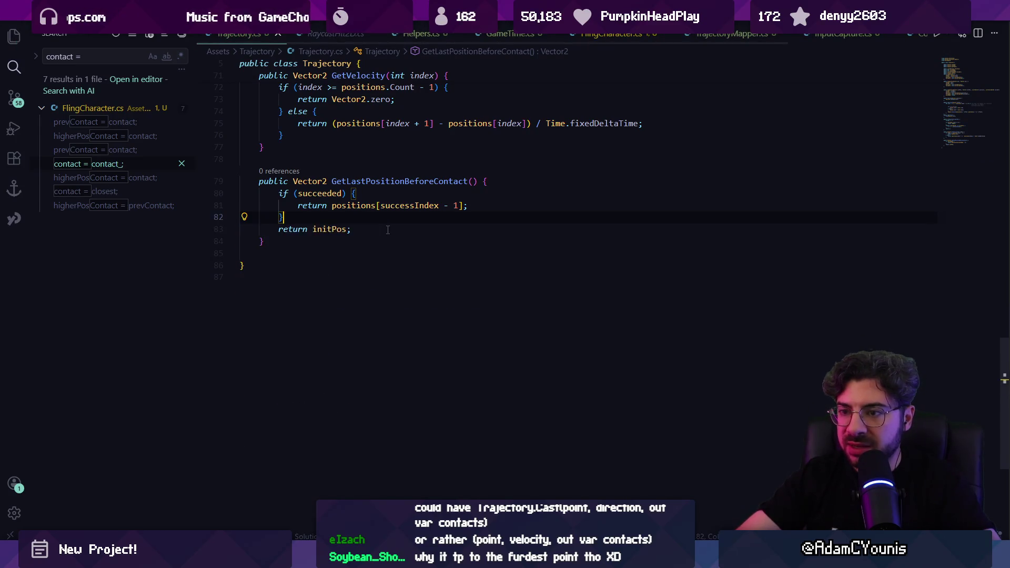
pyautogui.press('Escape')
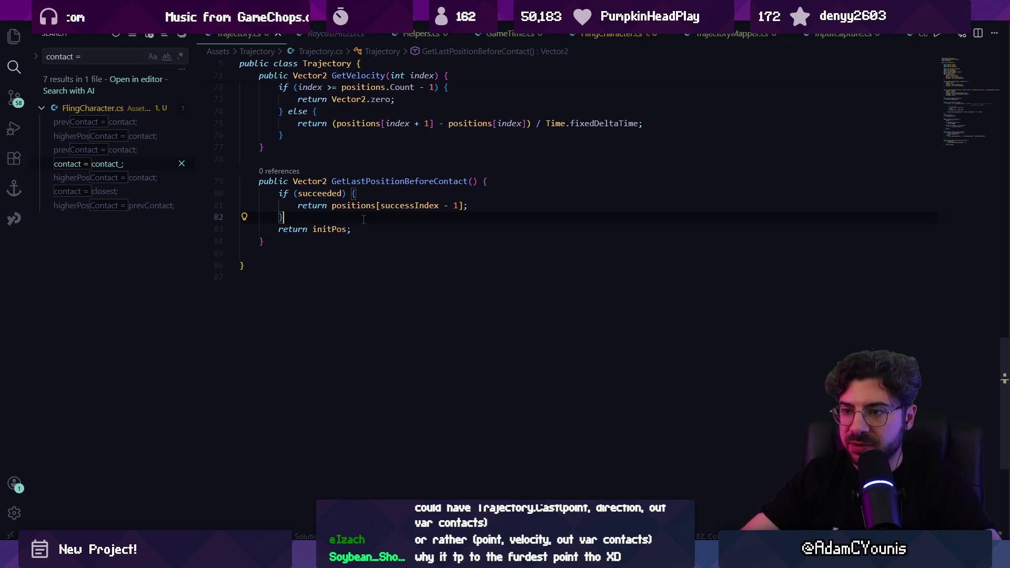
pyautogui.press('Down')
pyautogui.press('End')
pyautogui.hotkey('ctrl', 'BackSpace')
pyautogui.press('Delete')
pyautogui.press('Escape')
# Step: Add 'return positions[0];' after the if (succeeded) block
pyautogui.tripleClick(328, 195)
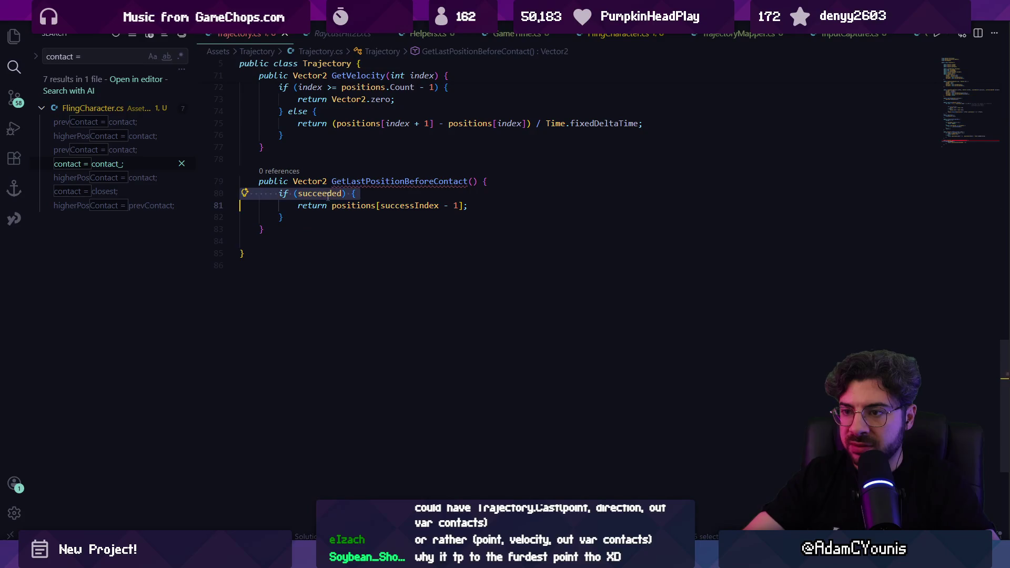
pyautogui.click(320, 219)
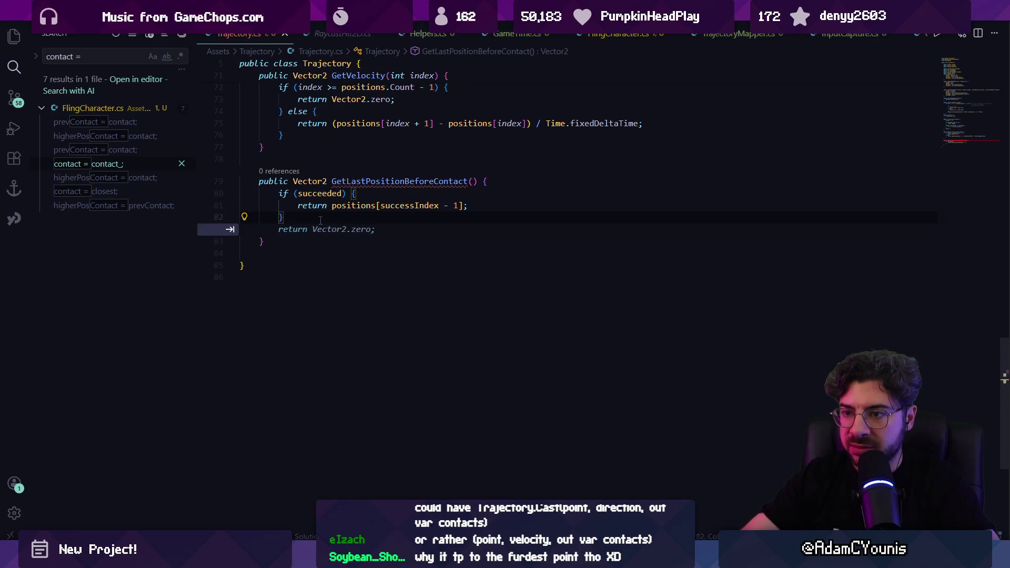
pyautogui.press('Return')
pyautogui.write('ret')
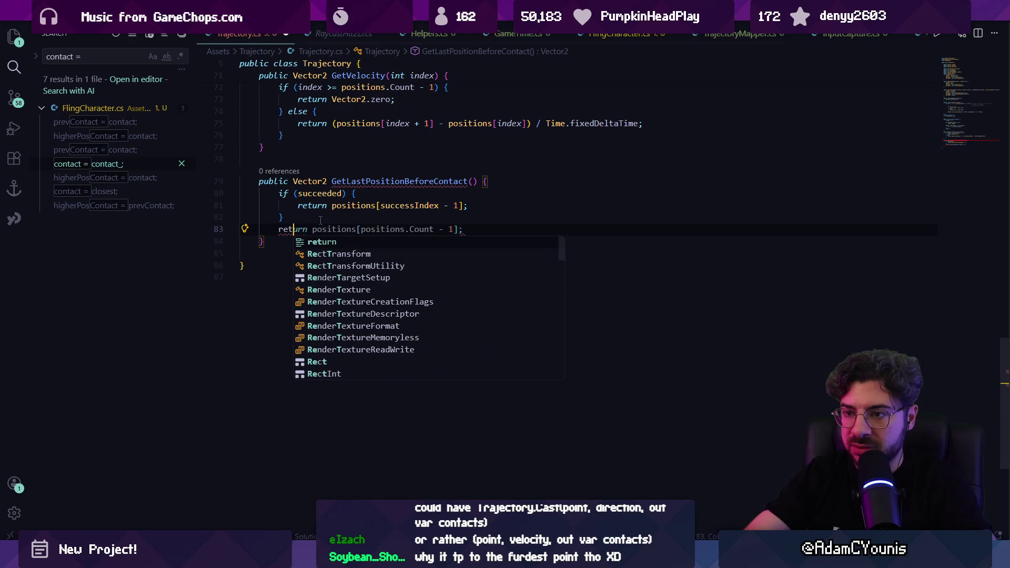
pyautogui.press('Tab')
pyautogui.press('Left')
pyautogui.press('Left')
pyautogui.hotkey('ctrl', 'shift', 'Left')
pyautogui.hotkey('ctrl', 'shift', 'Left')
pyautogui.hotkey('ctrl', 'shift', 'Left')
pyautogui.write('0')
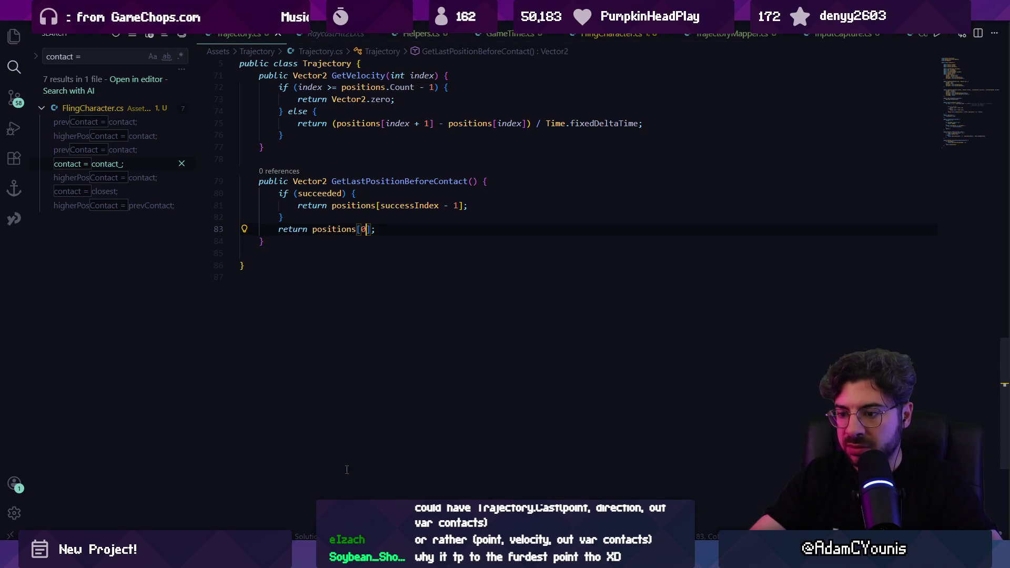
# Step: Go back to Unity and stop the running game
pyautogui.moveTo(342, 558)
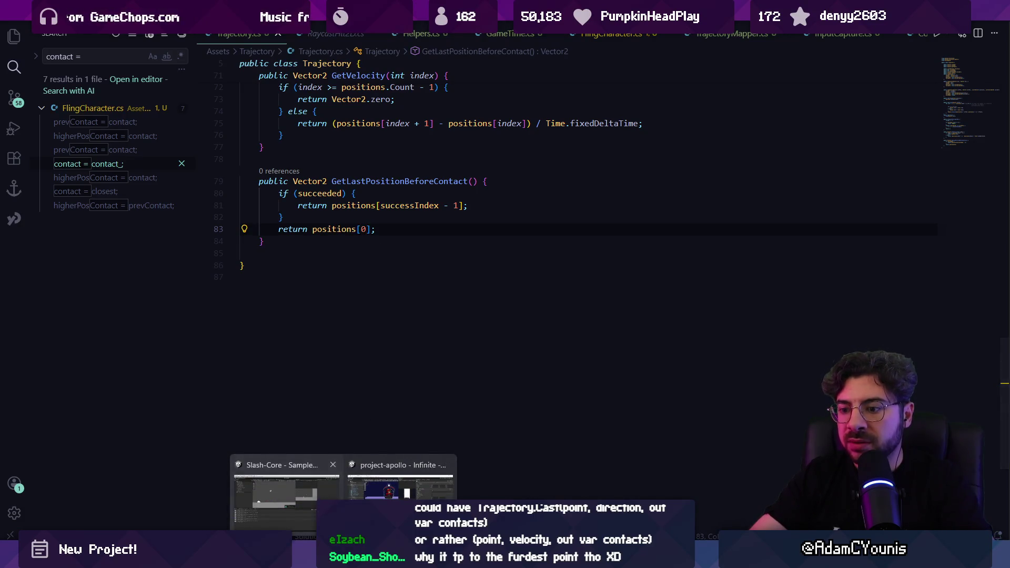
pyautogui.click(285, 466)
pyautogui.click(489, 34)
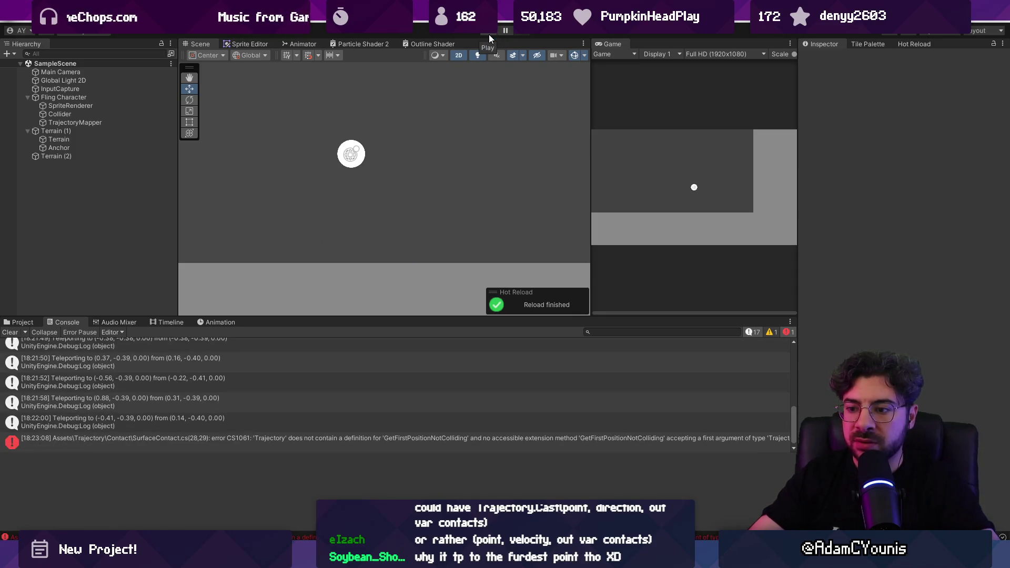
# Step: Open the CS1061 error line in SurfaceContact.cs and delete the col and true arguments
pyautogui.click(402, 441)
pyautogui.doubleClick(402, 440)
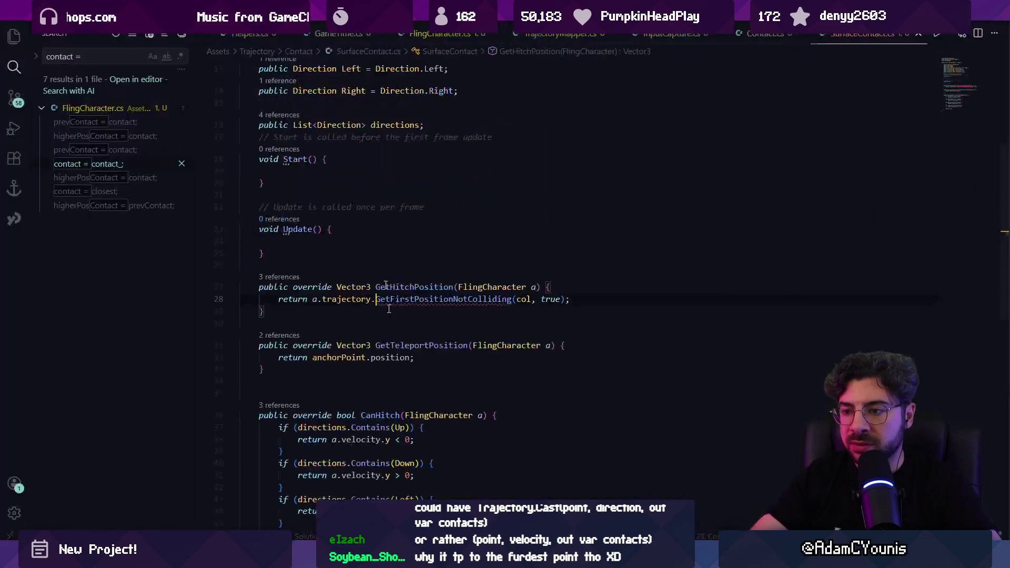
pyautogui.doubleClick(522, 299)
pyautogui.press('Delete')
pyautogui.press('Delete')
pyautogui.press('Delete')
pyautogui.hotkey('ctrl', 'shift', 'Right')
pyautogui.press('Delete')
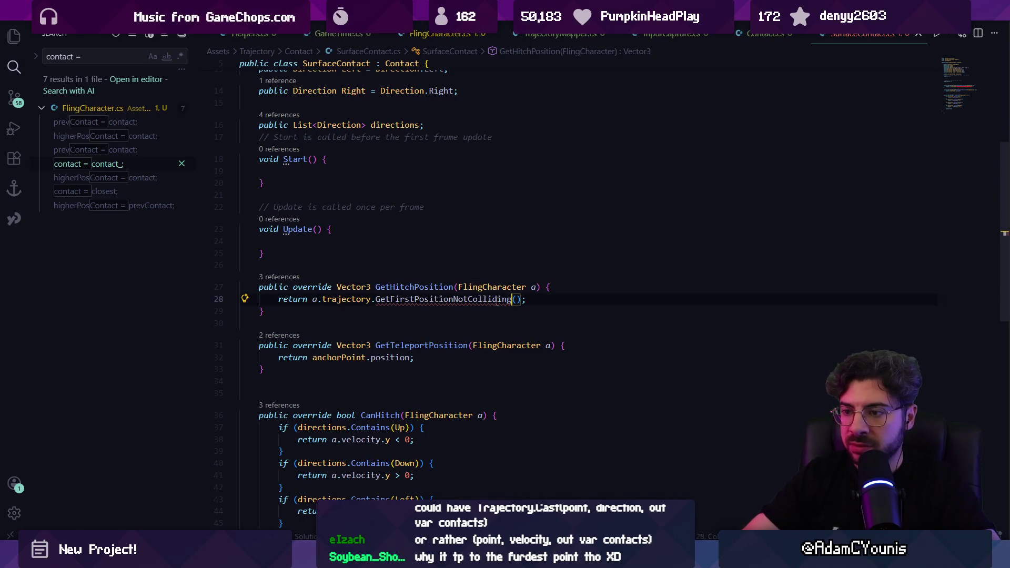
# Step: Replace the call with GetLastPositionBeforeContact() and return to Unity
pyautogui.doubleClick(497, 300)
pyautogui.write('GetLast')
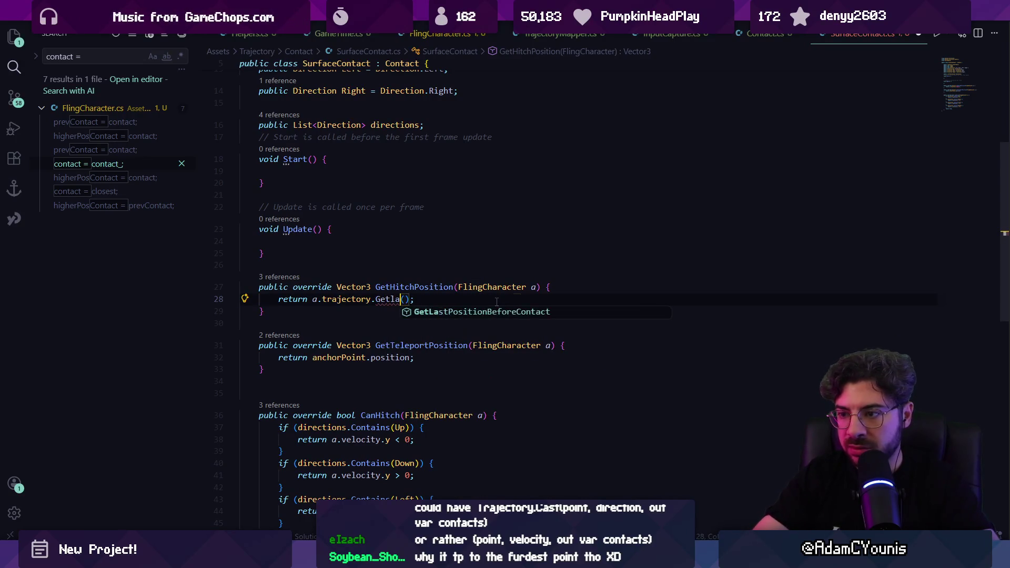
pyautogui.press('Tab')
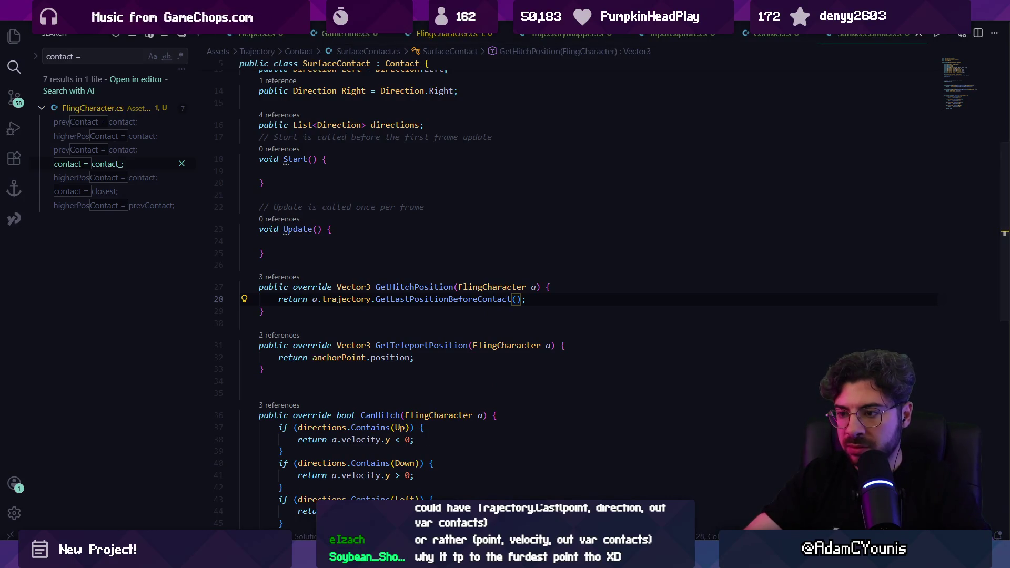
pyautogui.moveTo(344, 558)
pyautogui.moveTo(323, 489)
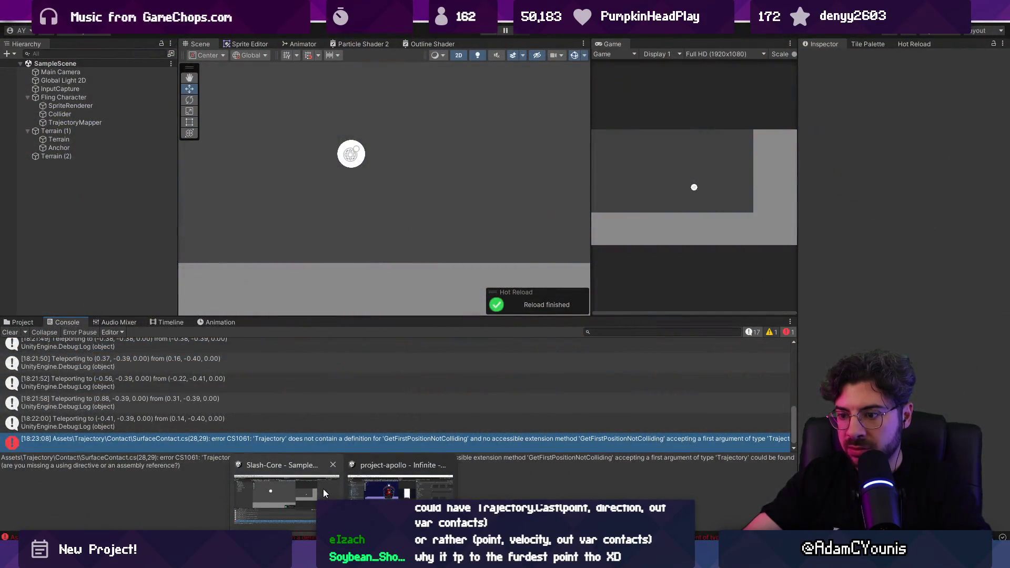
pyautogui.click(323, 489)
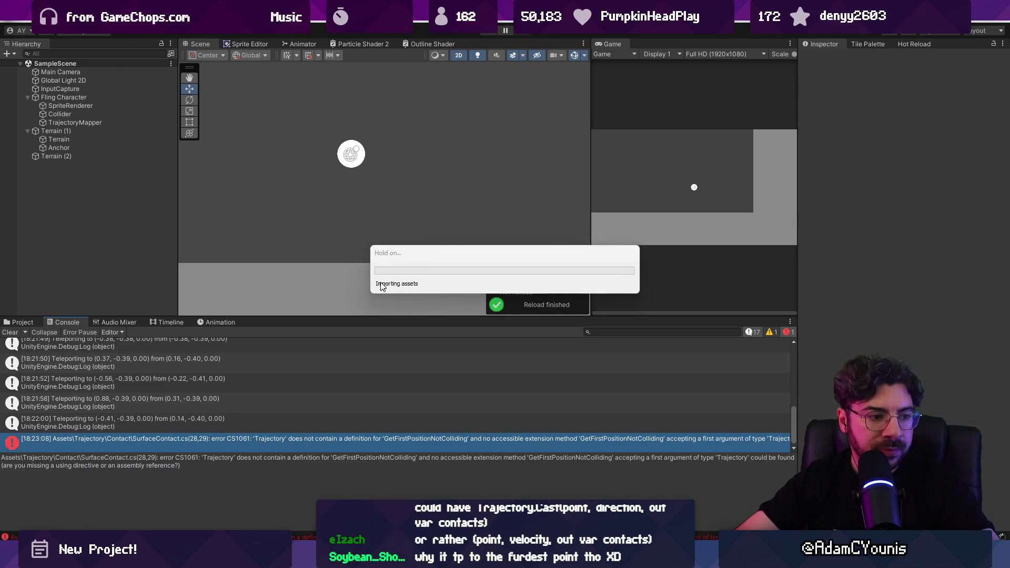
# Step: Play and fling to trigger the ArgumentOutOfRangeException, then open Trajectory.cs line 81 from its stack trace
pyautogui.click(495, 31)
pyautogui.click(650, 200)
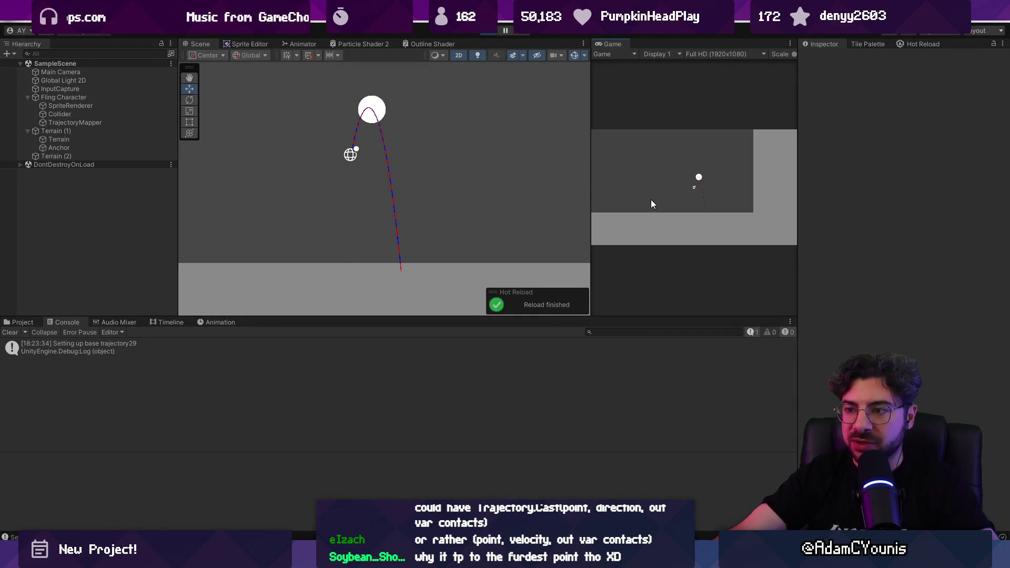
pyautogui.click(491, 31)
pyautogui.moveTo(795, 424); pyautogui.dragTo(787, 320)
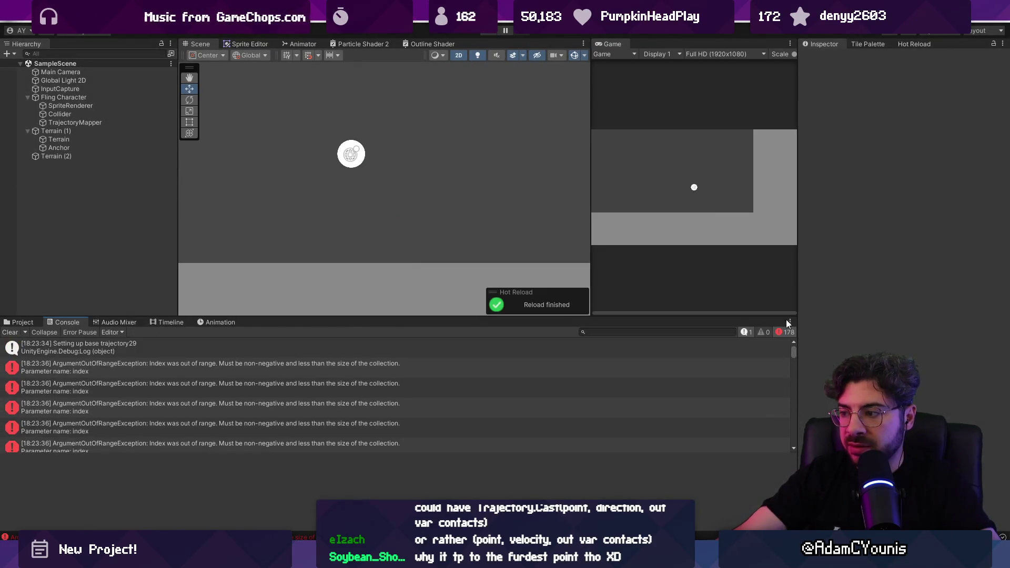
pyautogui.click(364, 352)
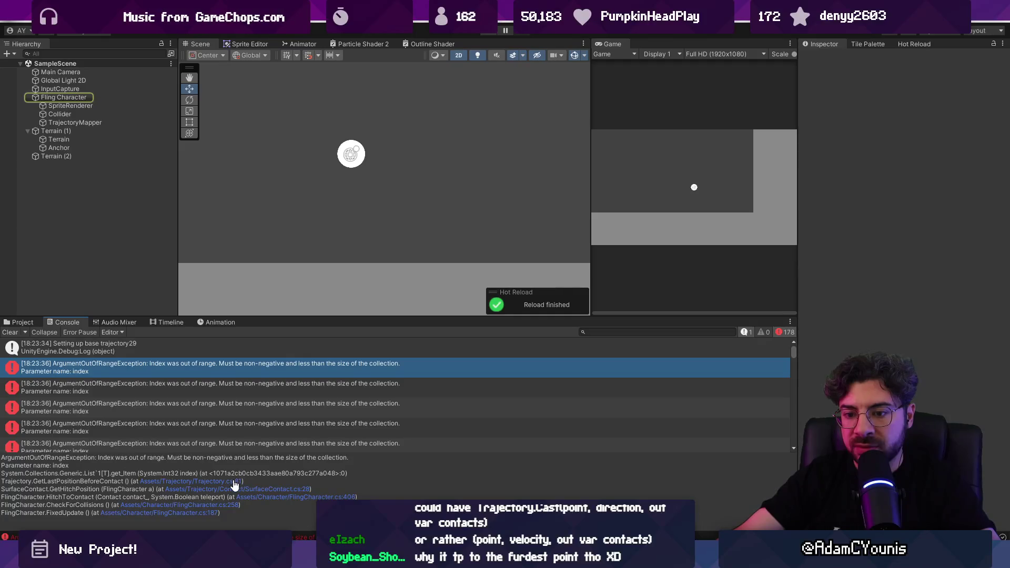
pyautogui.click(235, 485)
pyautogui.click(443, 299)
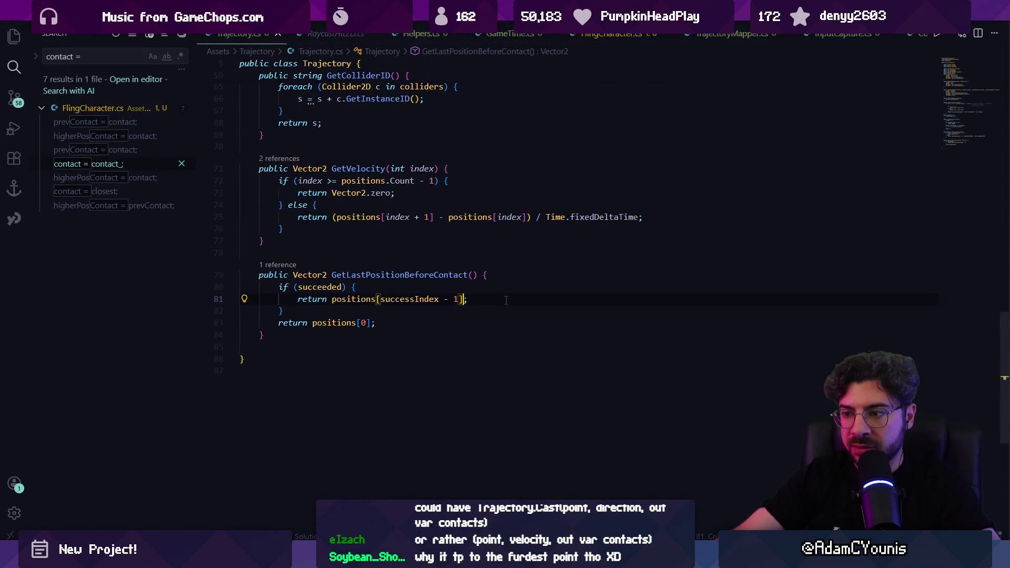
# Step: Inside if (succeeded), log "Success index: " + successIndex + " / " + positions.Count, and save
pyautogui.click(410, 299)
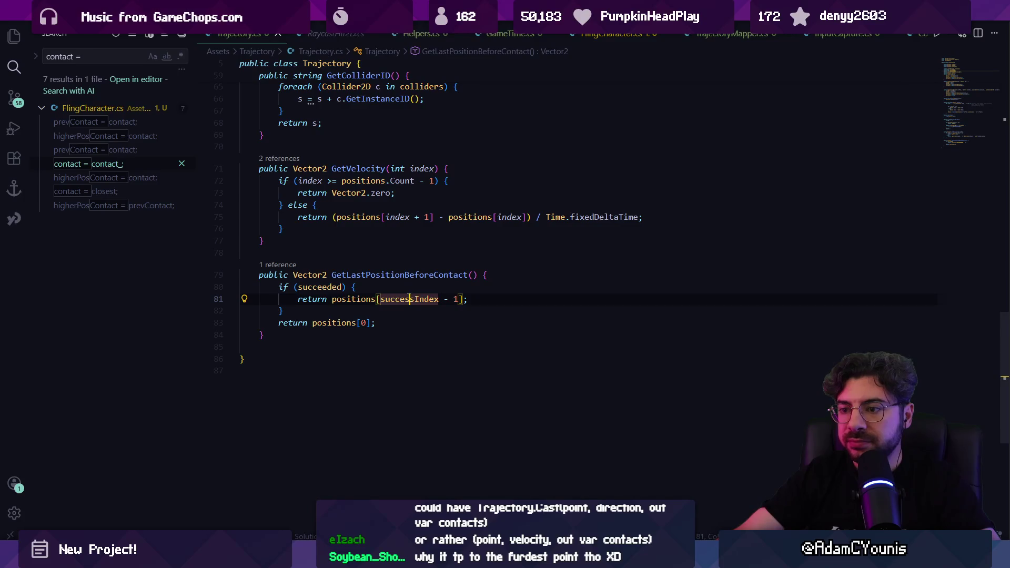
pyautogui.click(382, 289)
pyautogui.press('Return')
pyautogui.write('Debug.L')
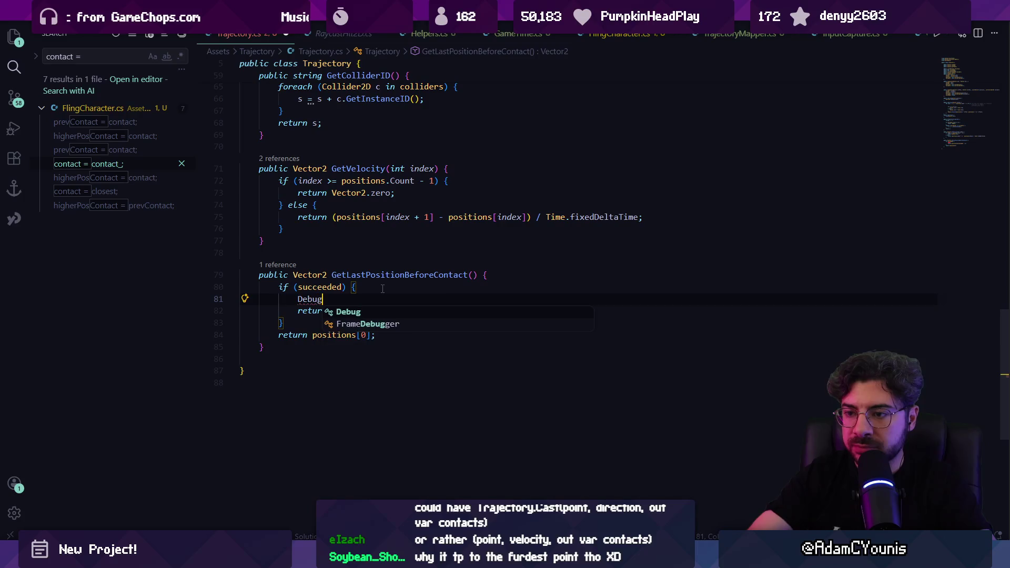
pyautogui.press('Tab')
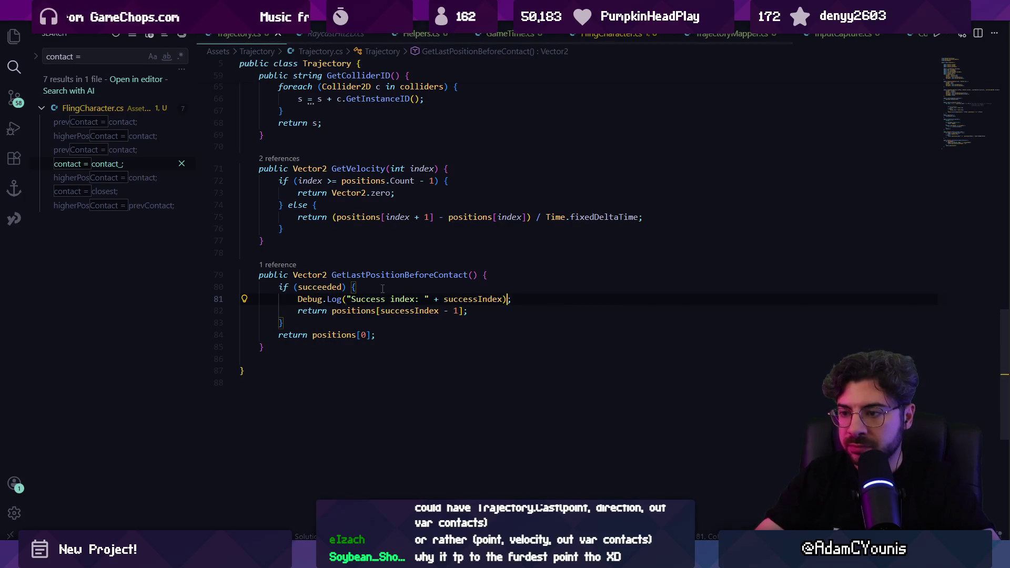
pyautogui.write('+ " / " + positions.Count')
pyautogui.hotkey('ctrl', 's')
pyautogui.hotkey('alt', 'Tab')
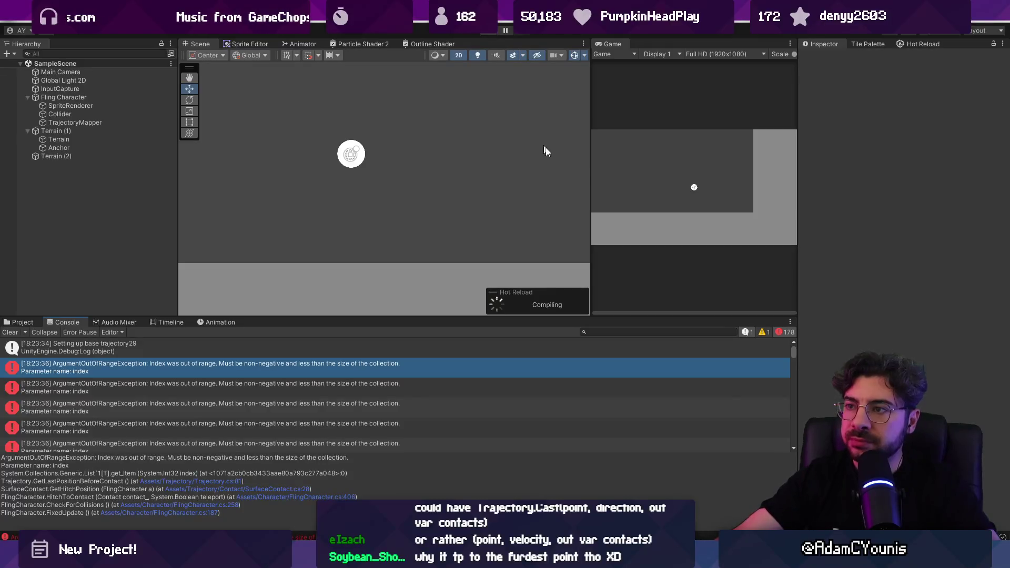
# Step: Fling the character, clear the Console, and open a Teleporting log's source in Trajectory.cs
pyautogui.moveTo(709, 217); pyautogui.dragTo(712, 209)
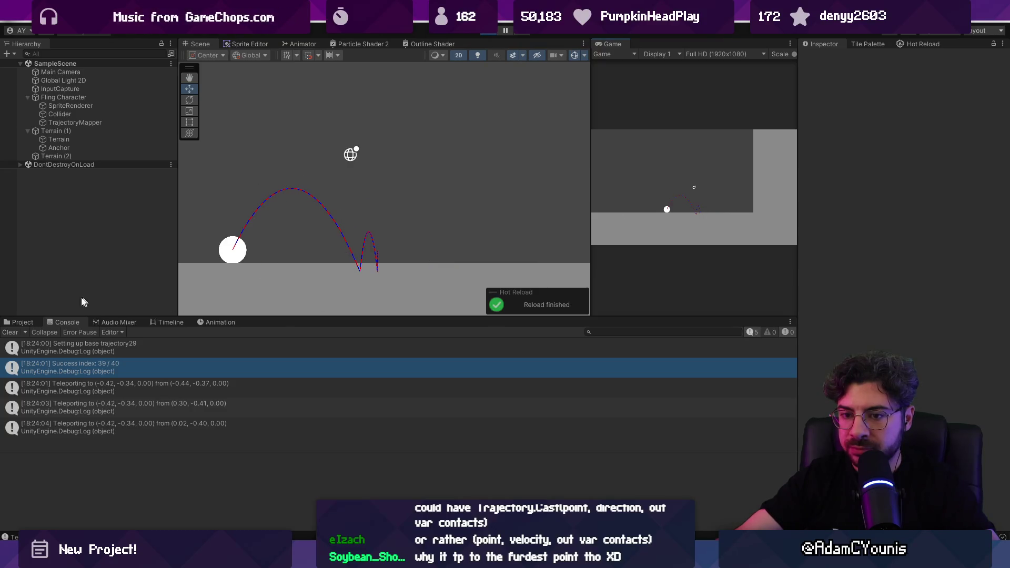
pyautogui.click(17, 335)
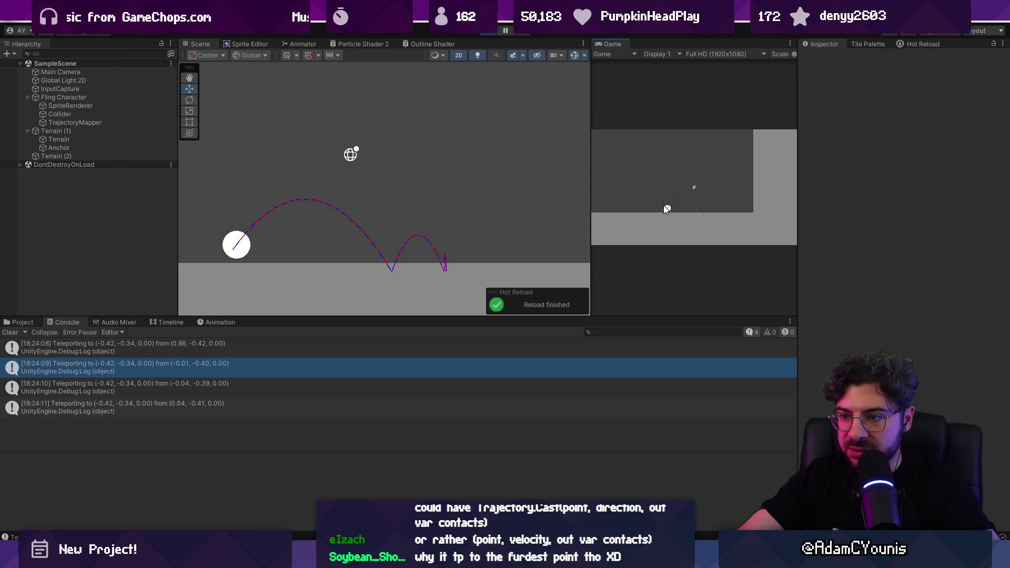
pyautogui.doubleClick(265, 365)
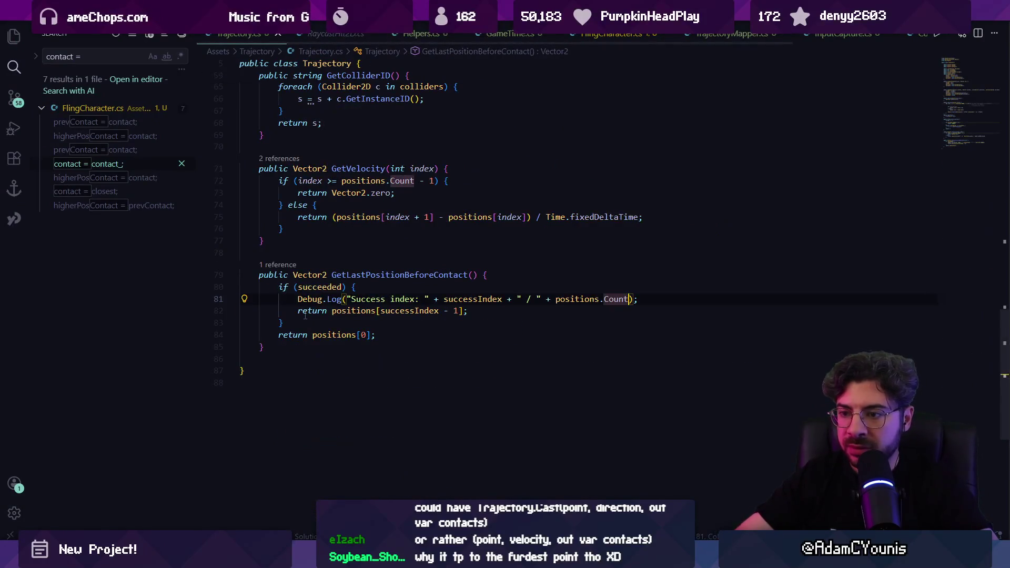
# Step: Add Debug.Log("No contact!"); before the positions[0] fallback return, then return to Unity
pyautogui.click(310, 320)
pyautogui.press('Return')
pyautogui.write('Debug.Log("No contact!");')
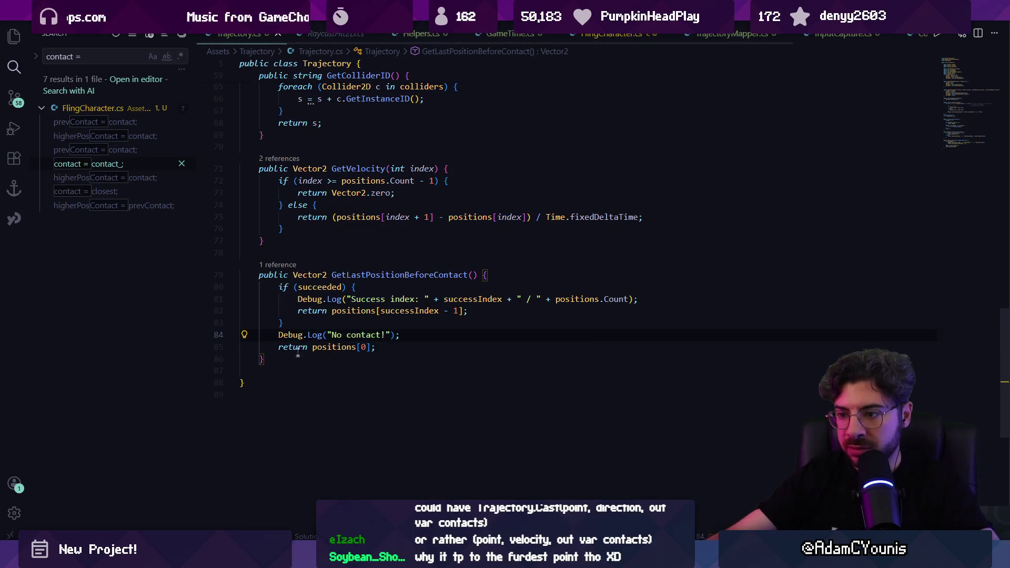
pyautogui.moveTo(344, 558)
pyautogui.click(287, 490)
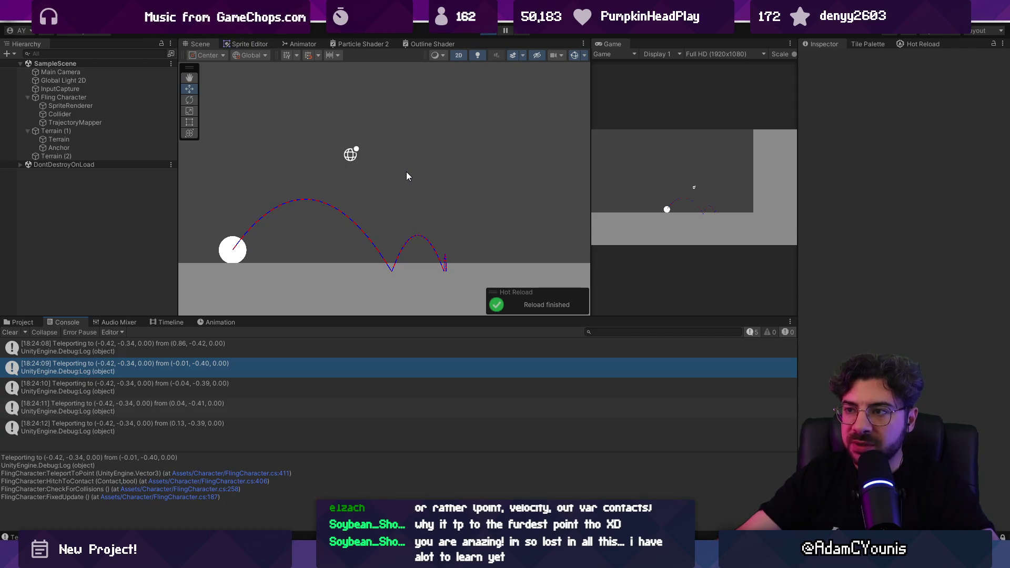
# Step: Restart play mode and fling repeatedly: Success index: 43 / 44 first, then repeated No contact!
pyautogui.click(485, 33)
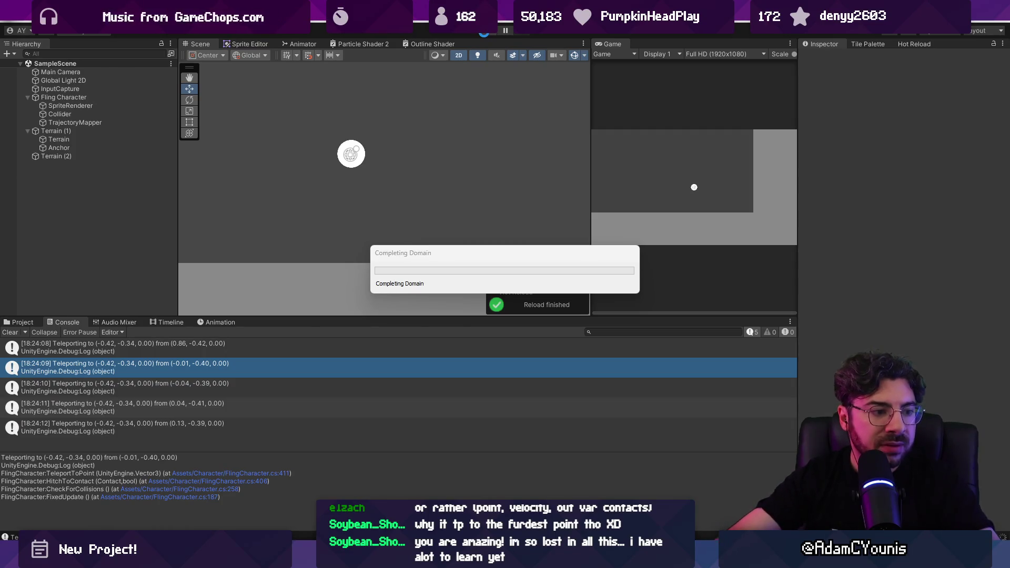
pyautogui.click(485, 34)
pyautogui.click(662, 212)
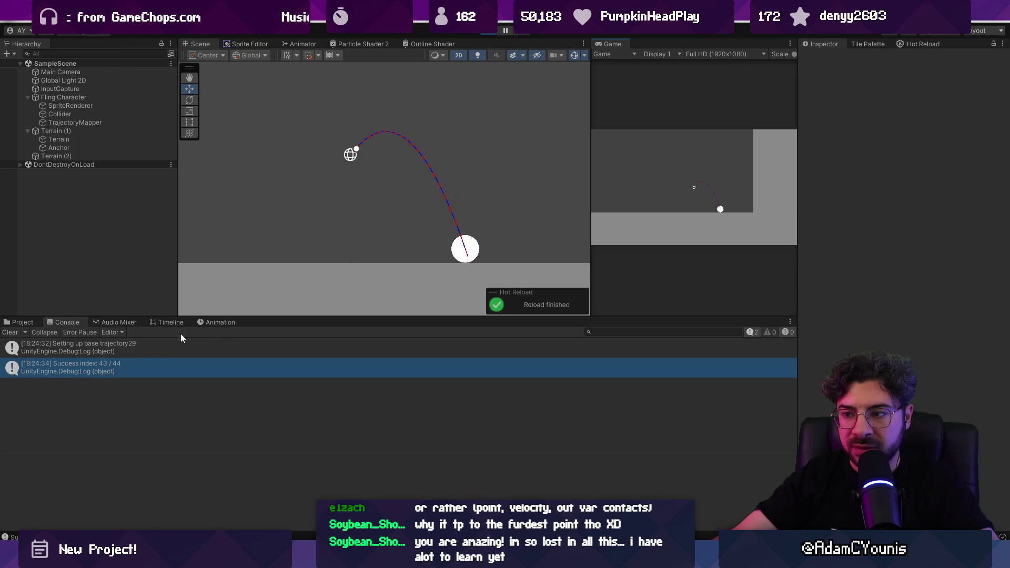
pyautogui.click(657, 220)
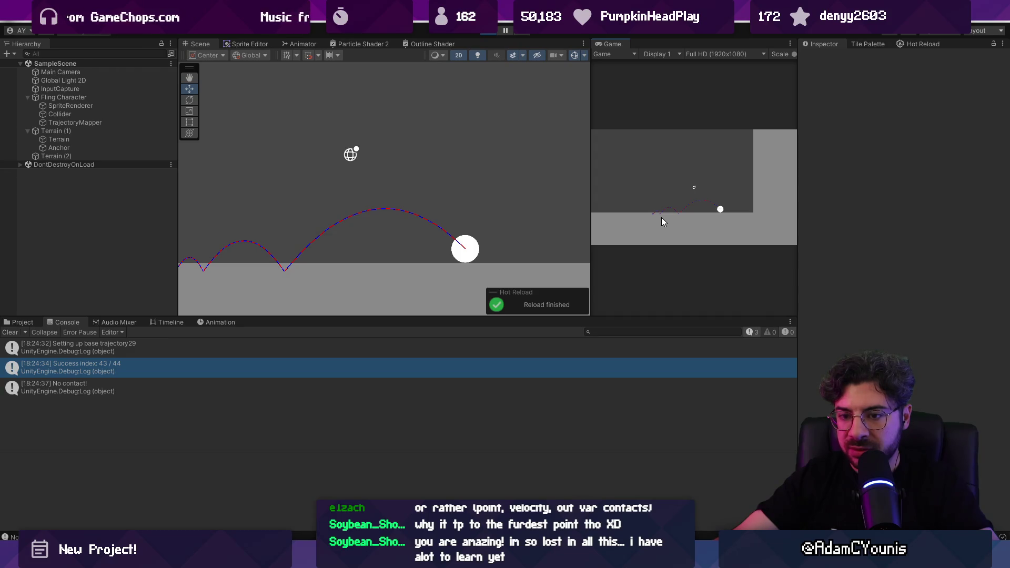
pyautogui.click(669, 207)
pyautogui.click(672, 203)
pyautogui.click(677, 210)
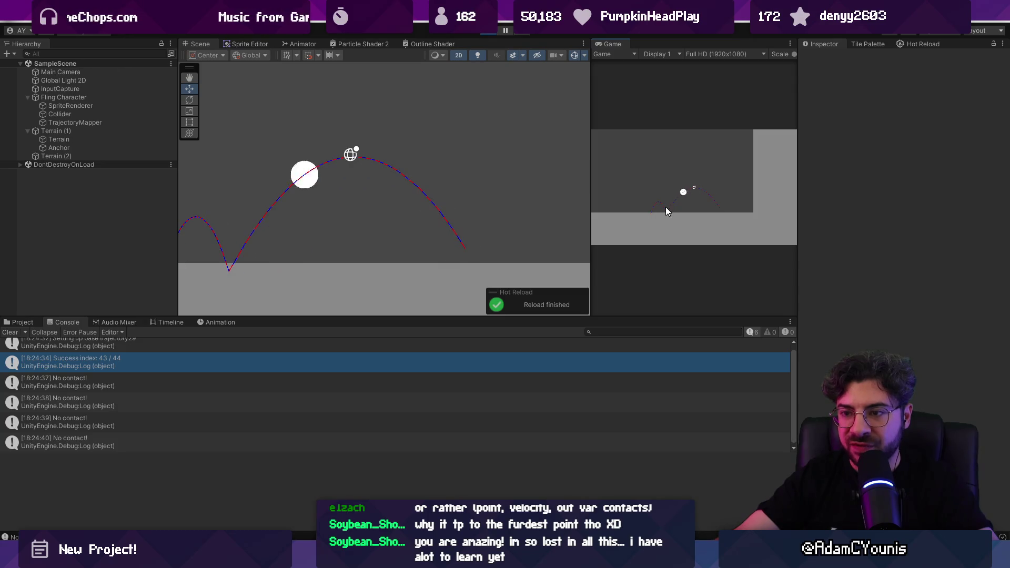
pyautogui.click(677, 202)
pyautogui.click(674, 196)
pyautogui.click(677, 203)
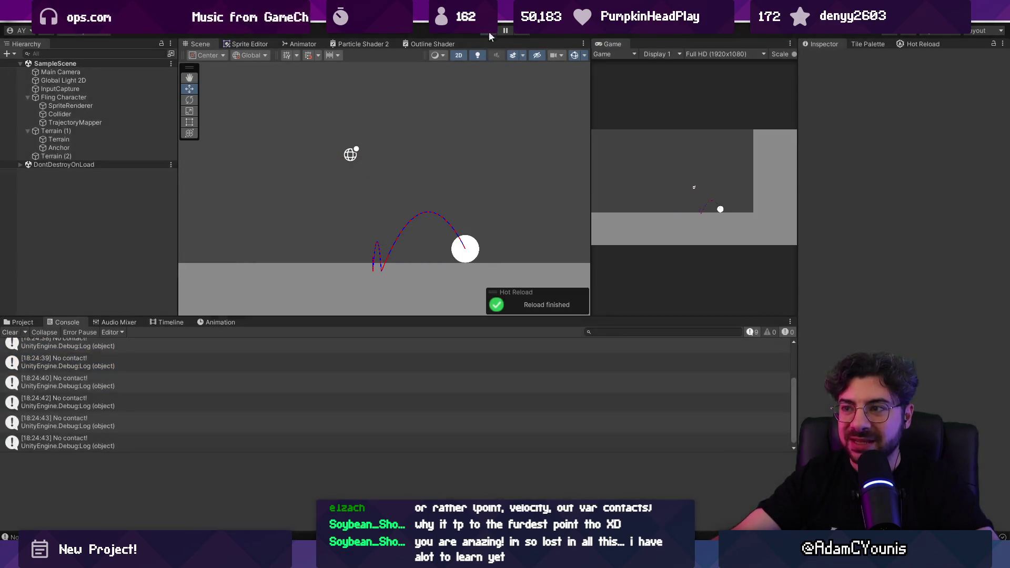
pyautogui.click(489, 33)
pyautogui.hotkey('alt', 'Tab')
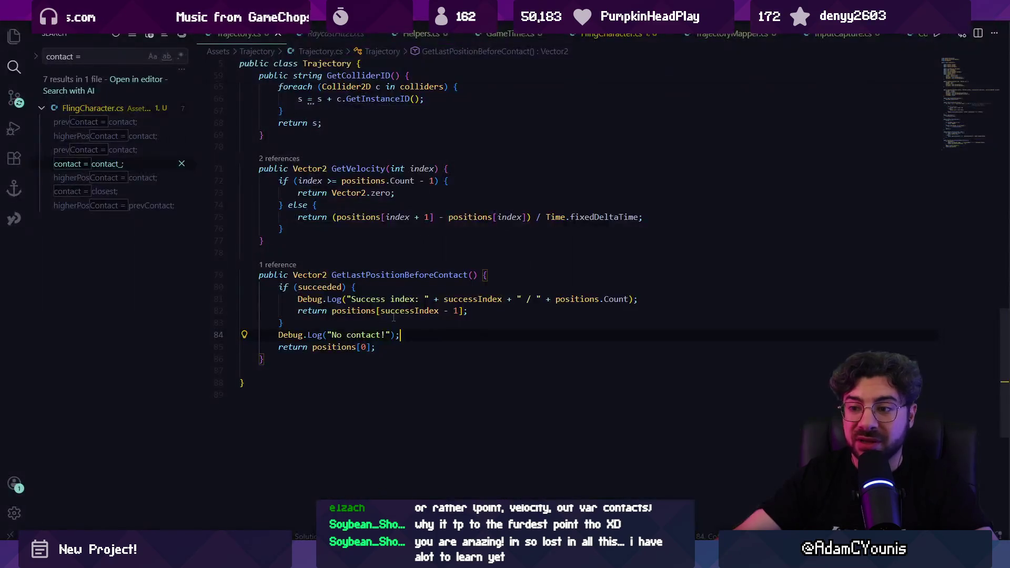
# Step: In TrajectoryMapper.cs, search 'succeeded =' to find the succeeded = true assignment
pyautogui.click(371, 299)
pyautogui.hotkey('ctrl', 'Tab')
pyautogui.hotkey('ctrl', 'Tab')
pyautogui.hotkey('ctrl', 'Tab')
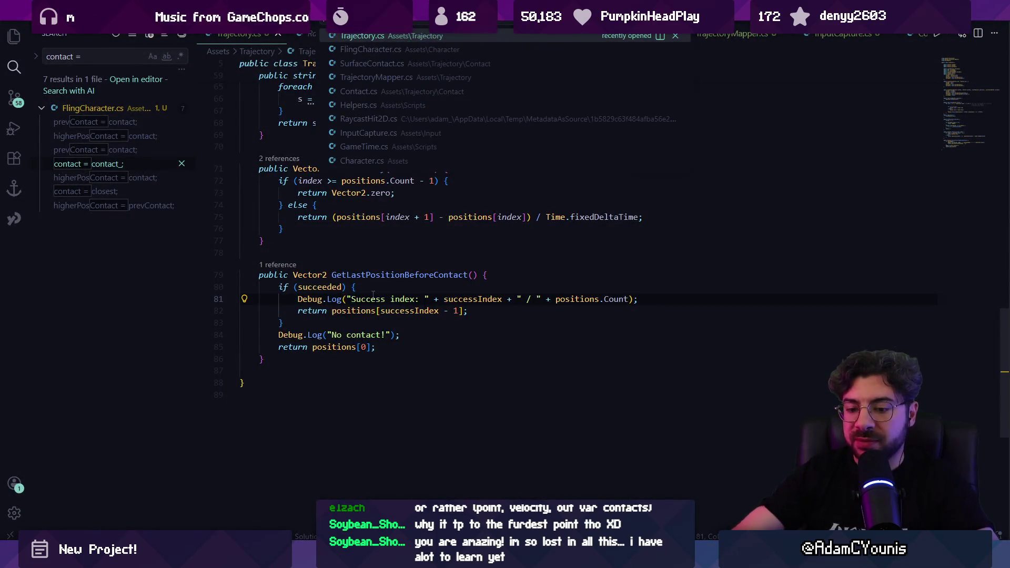
pyautogui.hotkey('ctrl', 'f')
pyautogui.press('BackSpace')
pyautogui.press('BackSpace')
pyautogui.press('BackSpace')
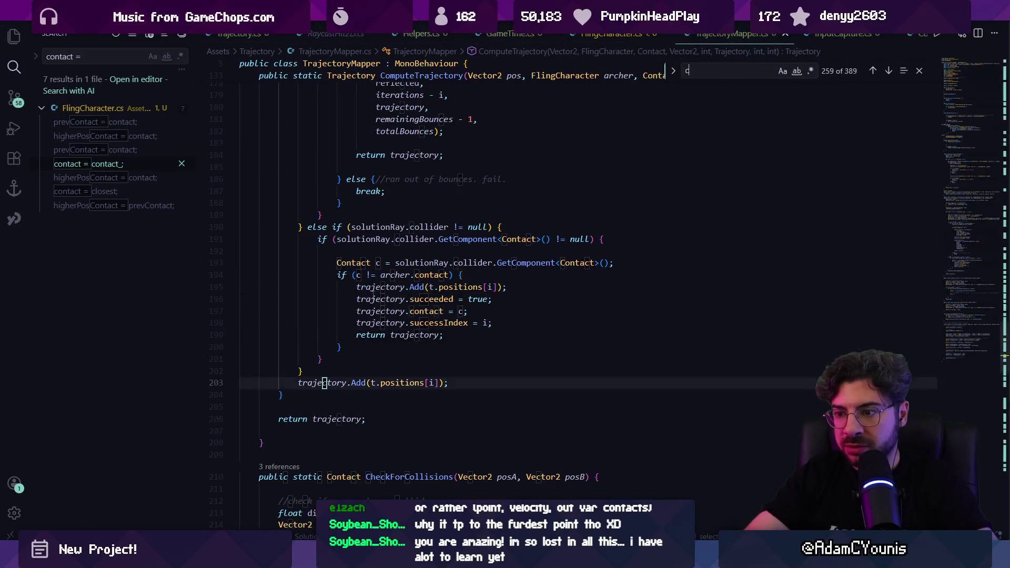
pyautogui.write('succeeded=')
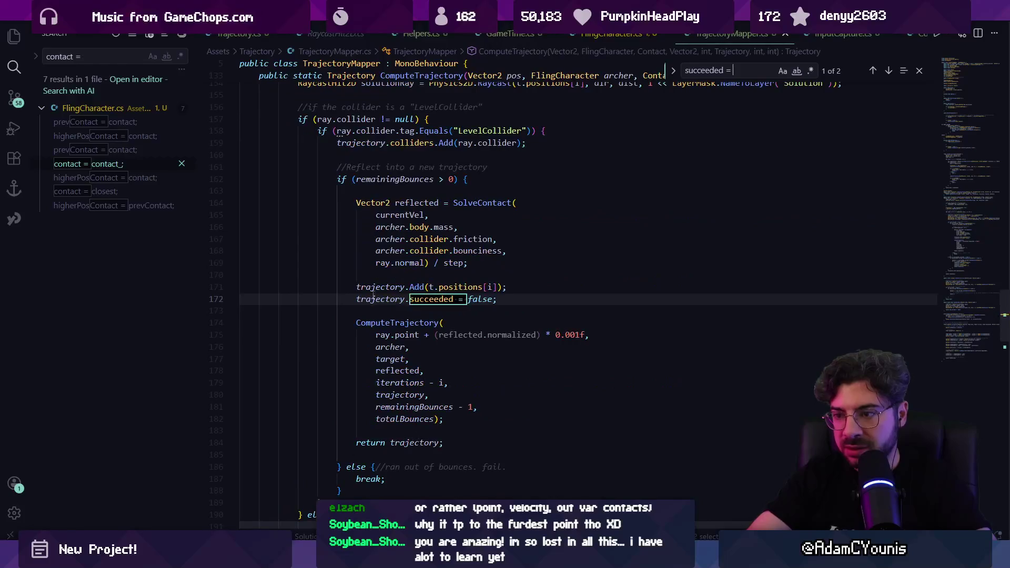
pyautogui.press('Return')
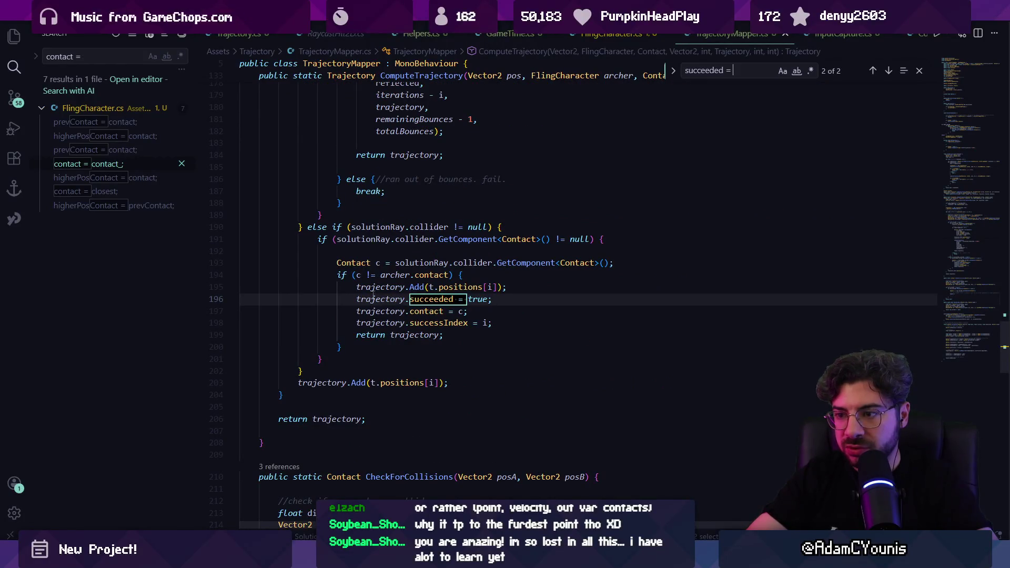
pyautogui.press('Return')
pyautogui.press('Return')
pyautogui.press('Escape')
pyautogui.press('Up')
pyautogui.press('Up')
pyautogui.press('End')
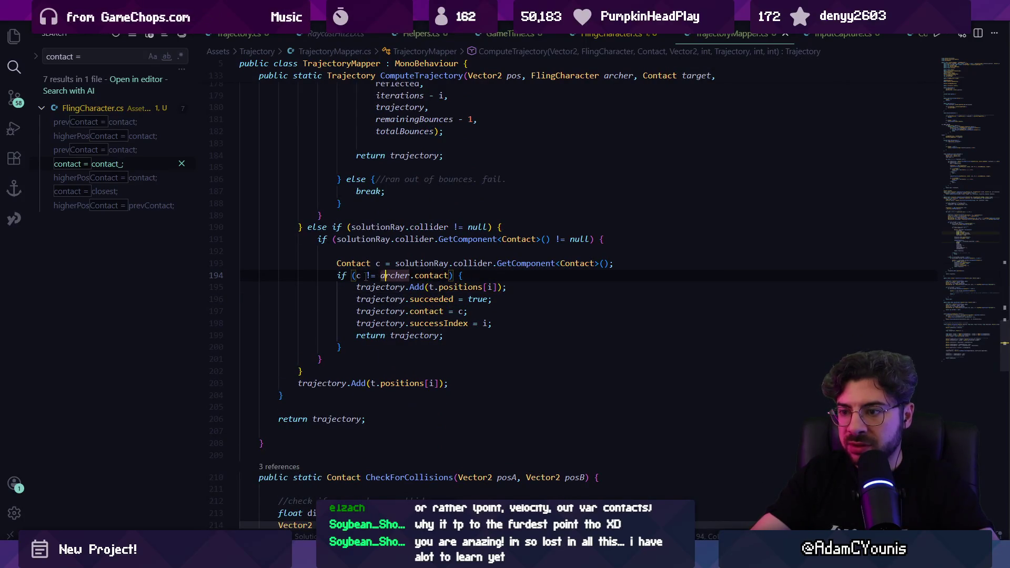
# Step: Delete the if (c != archer.contact) line and its brace, and reformat the block
pyautogui.tripleClick(371, 275)
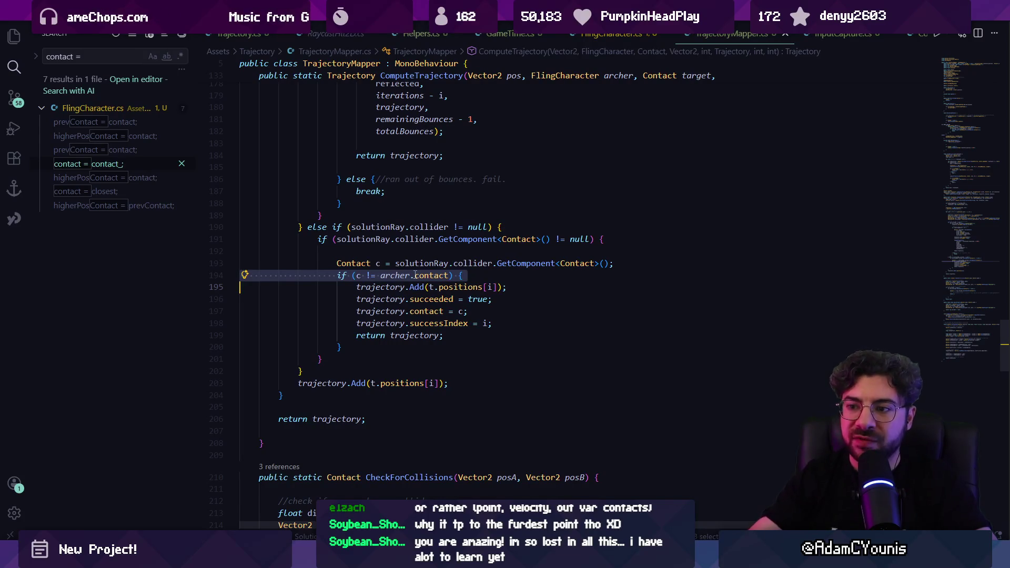
pyautogui.press('BackSpace')
pyautogui.press('Down')
pyautogui.press('Down')
pyautogui.press('Down')
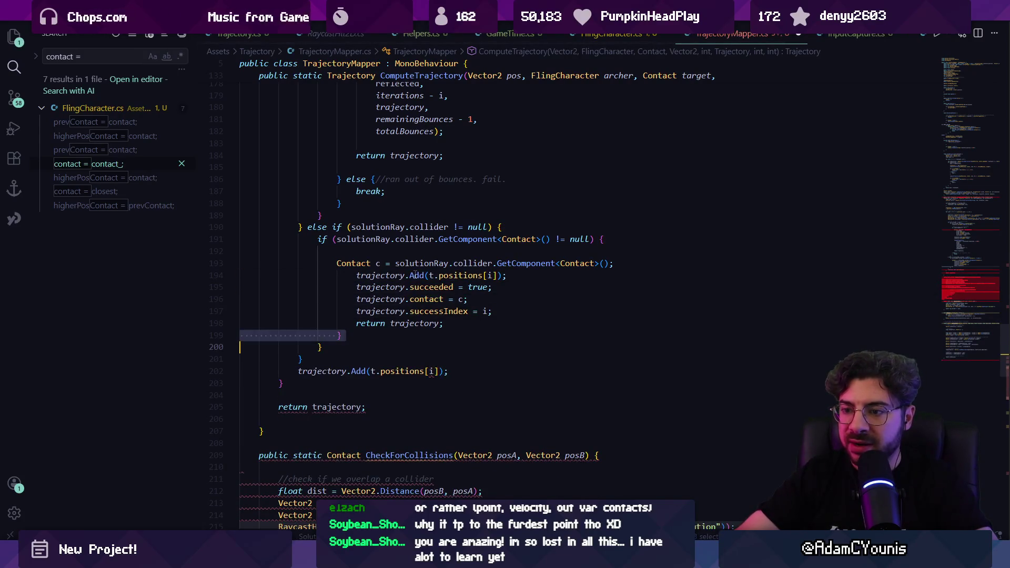
pyautogui.hotkey('ctrl', 'shift', 'k')
pyautogui.hotkey('shift', 'alt', 'f')
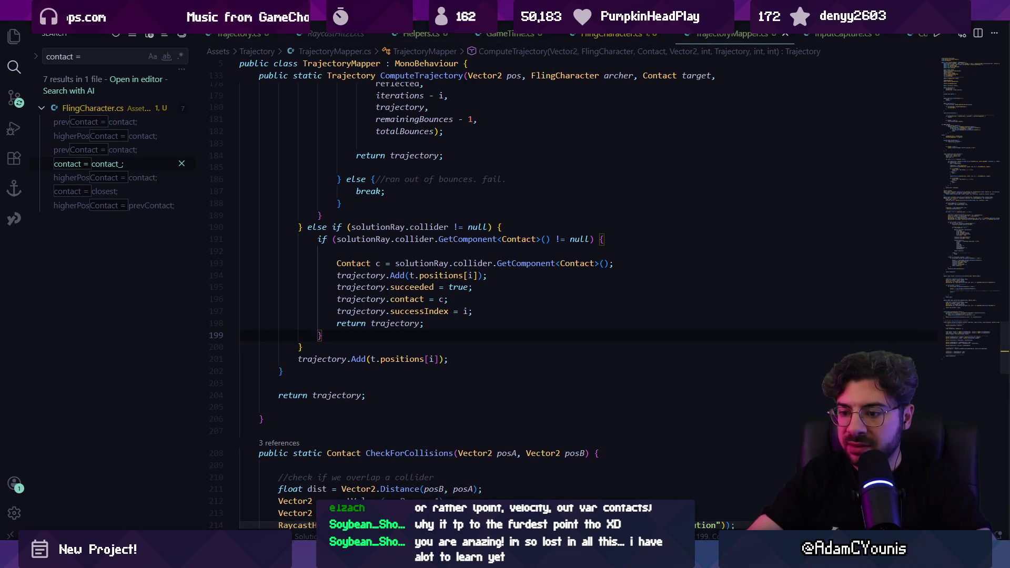
pyautogui.hotkey('alt', 'Tab')
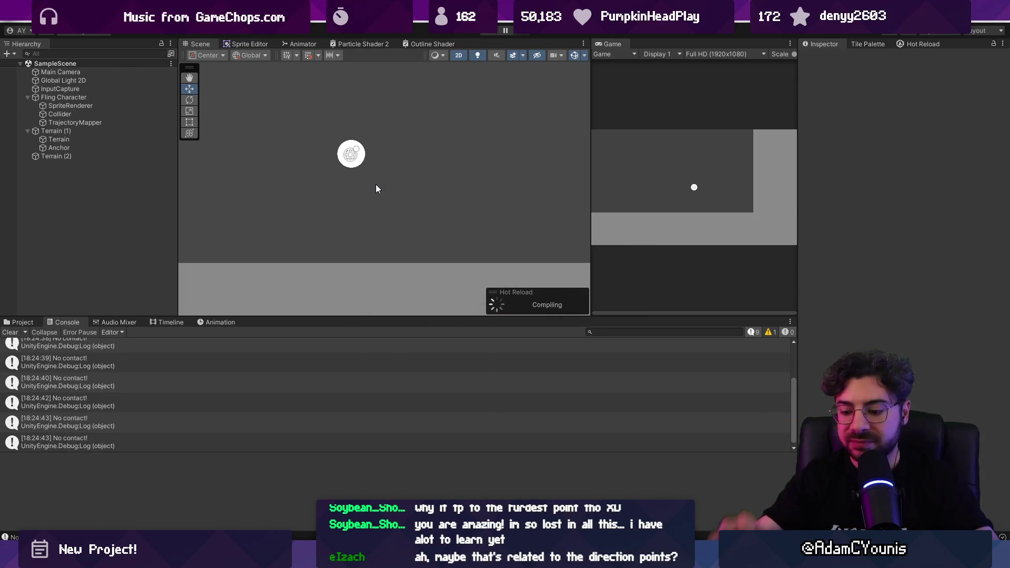
# Step: Play maximized and fling; the Console logs Success index: 0 / 45 plus ArgumentOutOfRangeException
pyautogui.hotkey('ctrl', 'p')
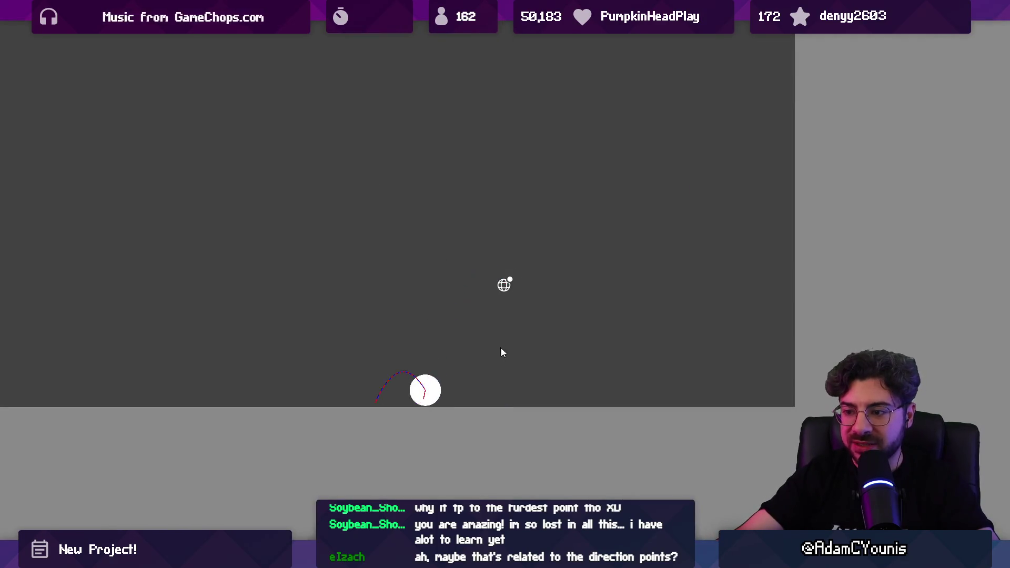
pyautogui.click(425, 378)
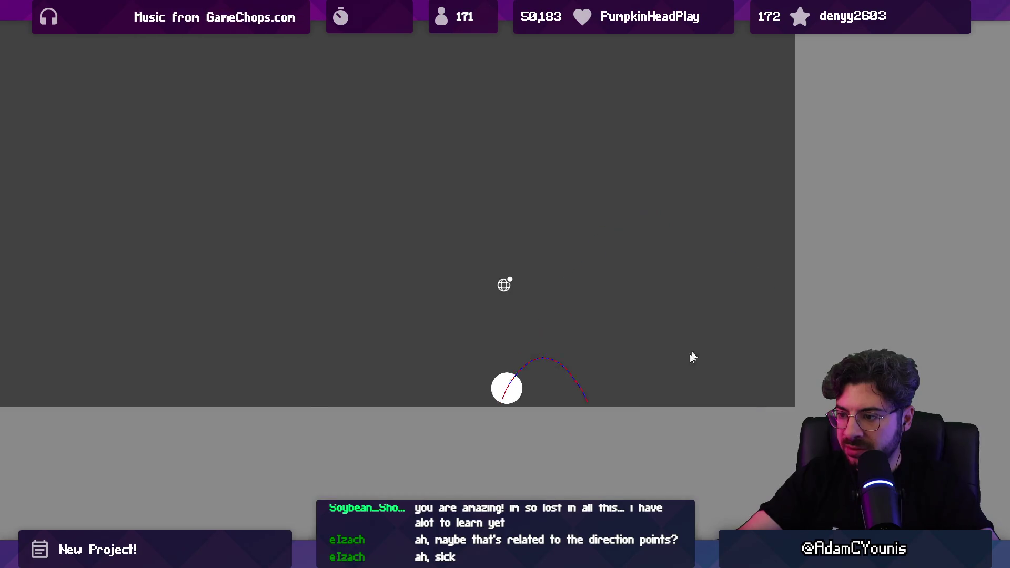
pyautogui.hotkey('shift', 'space')
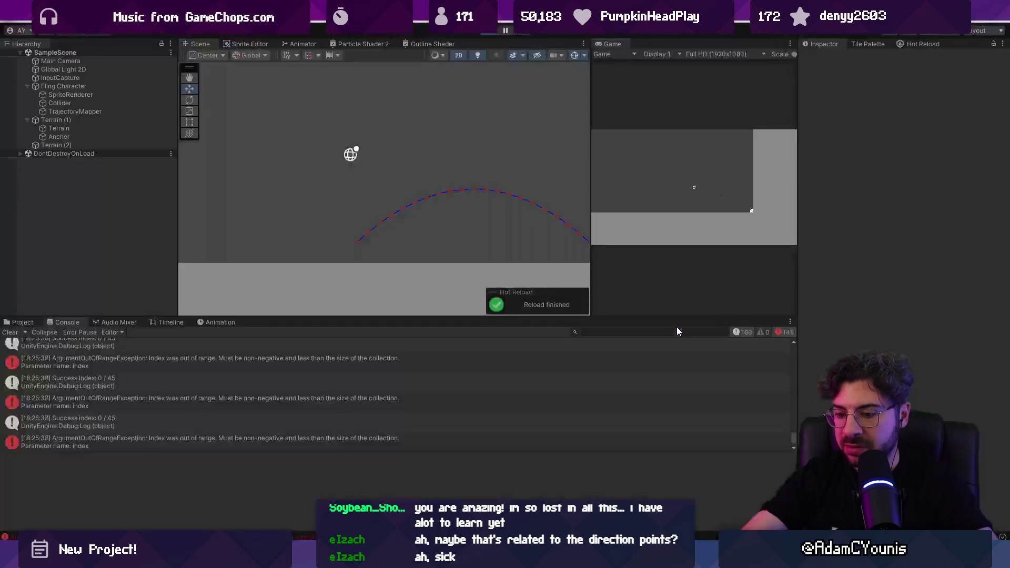
# Step: Change the GetComponent<Contact> call on line 193 to GetComponent<SurfaceContact> and save
pyautogui.hotkey('alt', 'Tab')
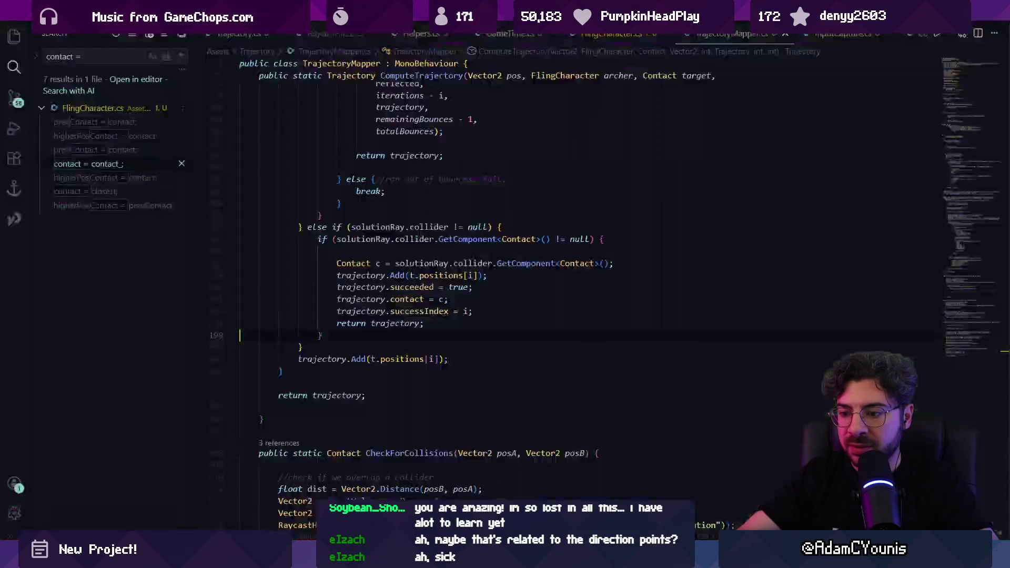
pyautogui.doubleClick(570, 264)
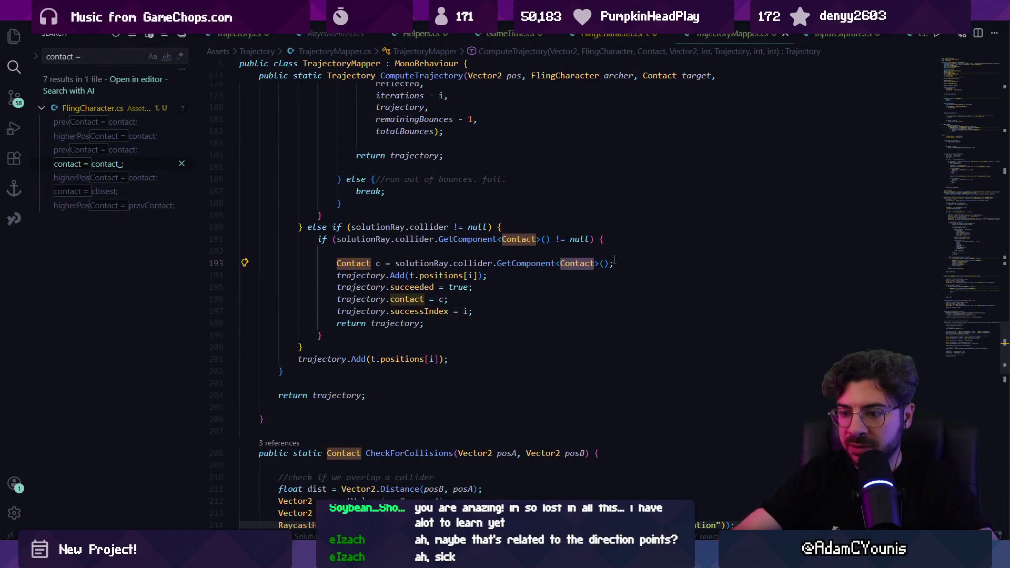
pyautogui.write('Surf')
pyautogui.press('Tab')
pyautogui.hotkey('ctrl', 'shift', 'Left')
pyautogui.hotkey('ctrl', 's')
pyautogui.press('Left')
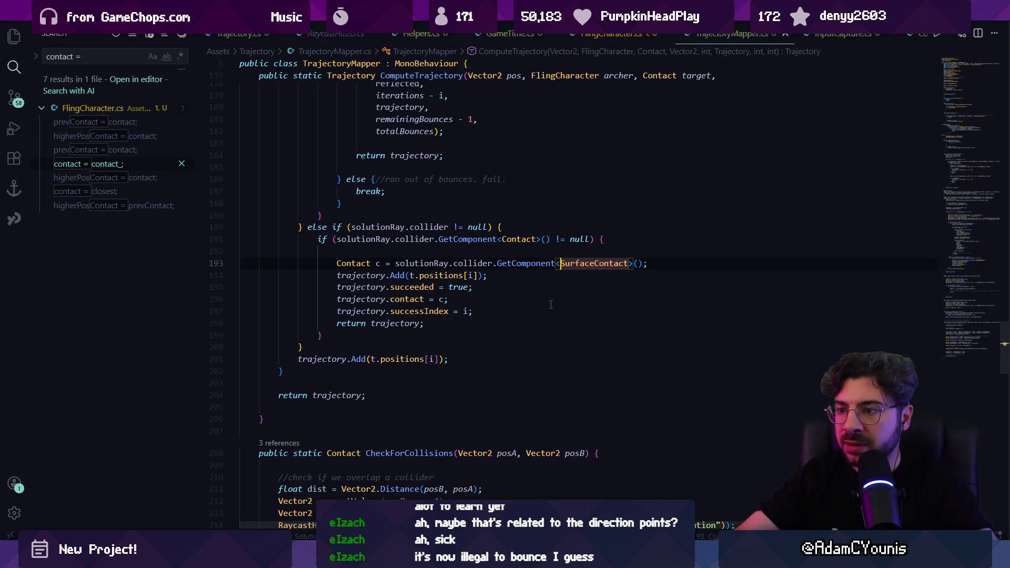
# Step: Rewrite line 191's collider check as the pattern match 'is SurfaceContact s'
pyautogui.press('Up')
pyautogui.press('Up')
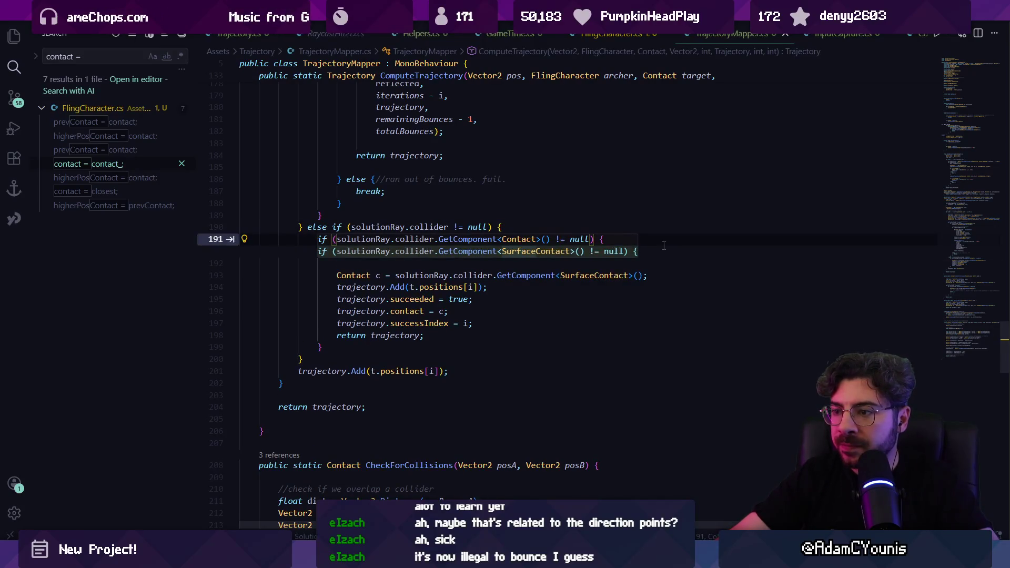
pyautogui.press('Right')
pyautogui.press('Right')
pyautogui.press('Right')
pyautogui.hotkey('ctrl', 'Left')
pyautogui.hotkey('ctrl', 'Left')
pyautogui.hotkey('ctrl', 'Left')
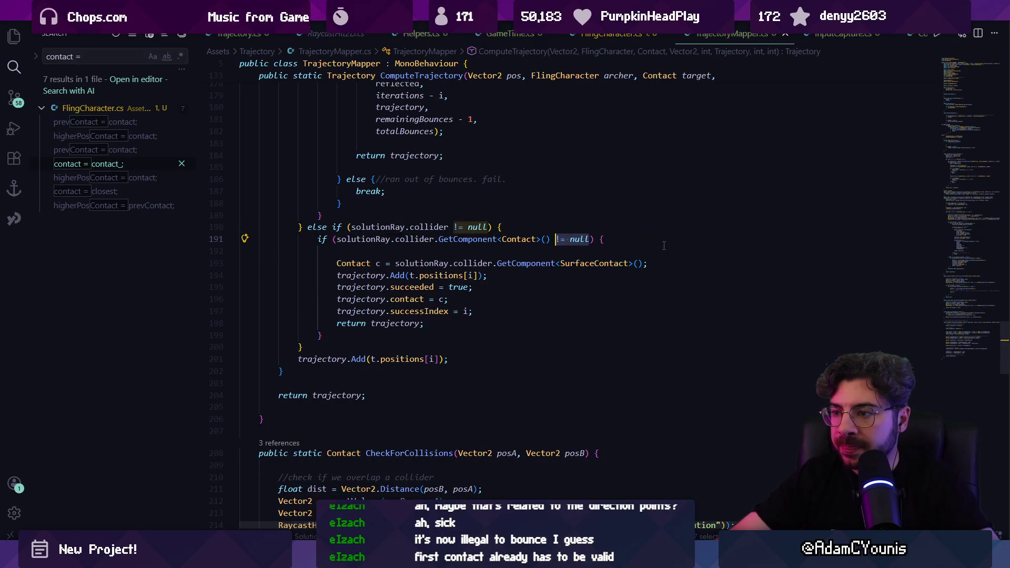
pyautogui.write('Surface')
pyautogui.press('Tab')
pyautogui.press('Right')
pyautogui.press('Right')
pyautogui.press('Right')
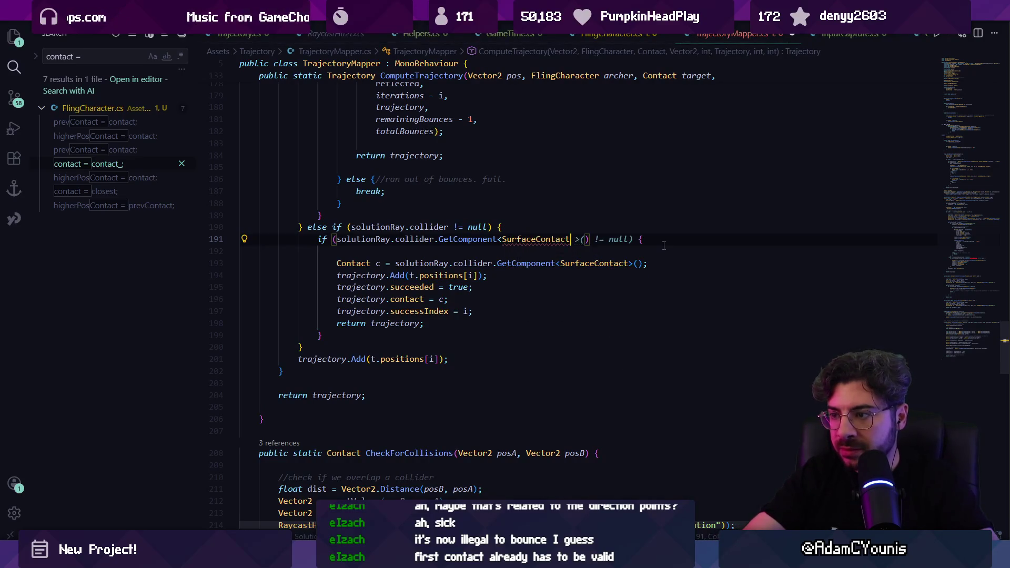
pyautogui.hotkey('ctrl', 'shift', 'Right')
pyautogui.hotkey('ctrl', 'shift', 'Right')
pyautogui.write('is SurfaceContact s')
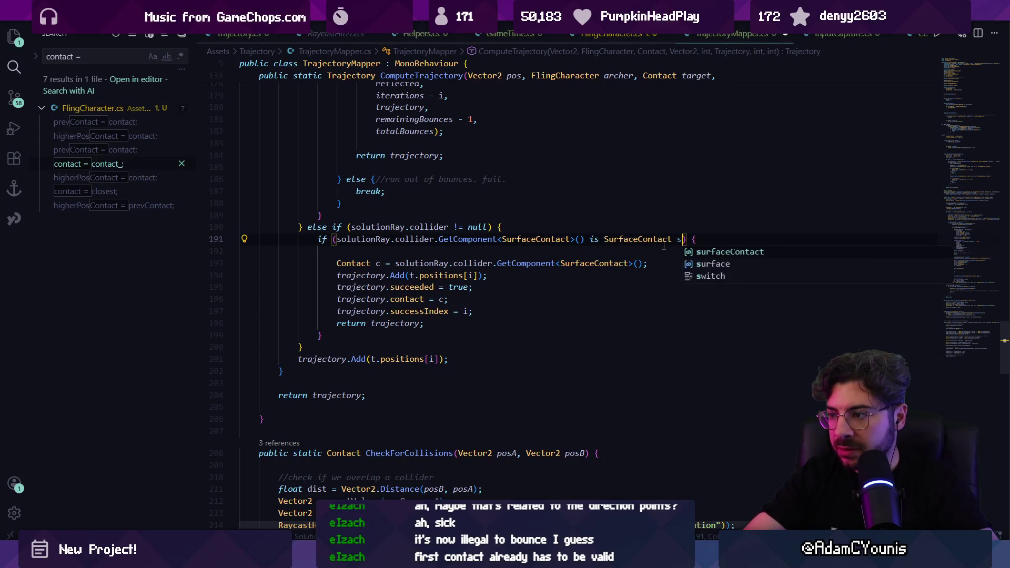
pyautogui.write('&& ')
pyautogui.write('s != nbuy')
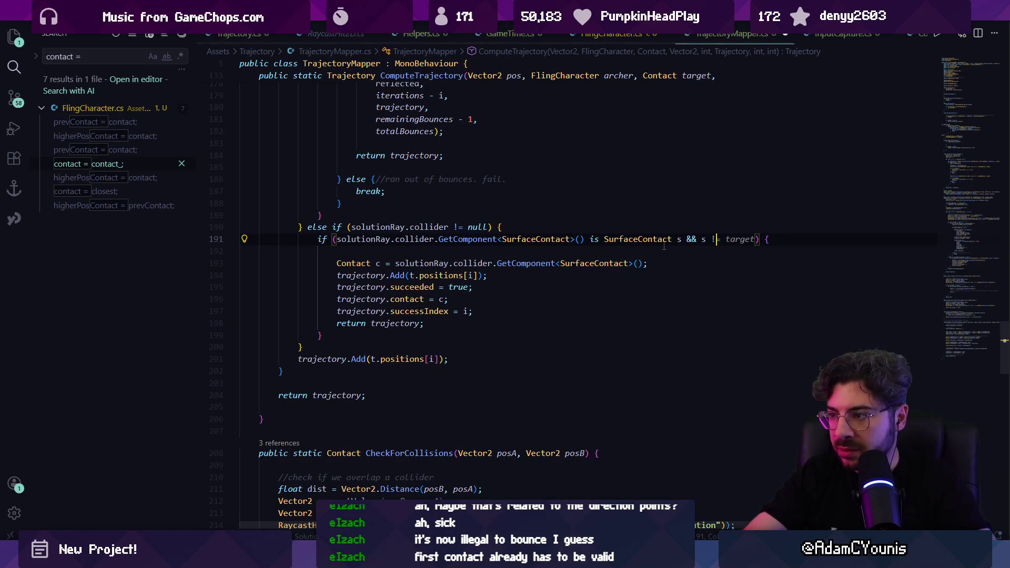
pyautogui.write('ull')
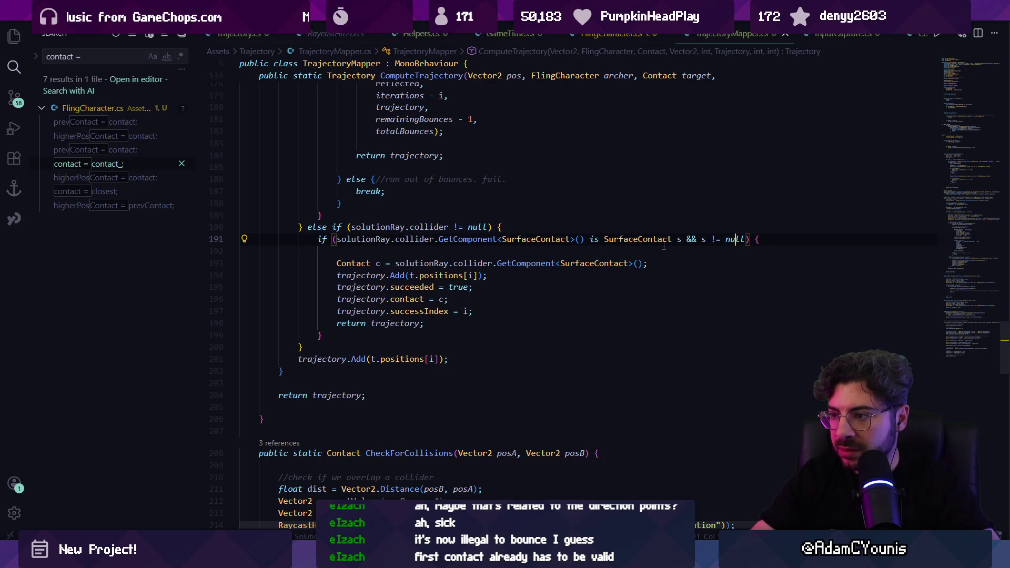
# Step: Assign trajectory.contact = s, delete the redundant Contact c line, save, and return to Unity
pyautogui.press('Down')
pyautogui.press('Down')
pyautogui.hotkey('ctrl', 'shift', 'Left')
pyautogui.hotkey('ctrl', 'shift', 'Left')
pyautogui.hotkey('ctrl', 'shift', 'Left')
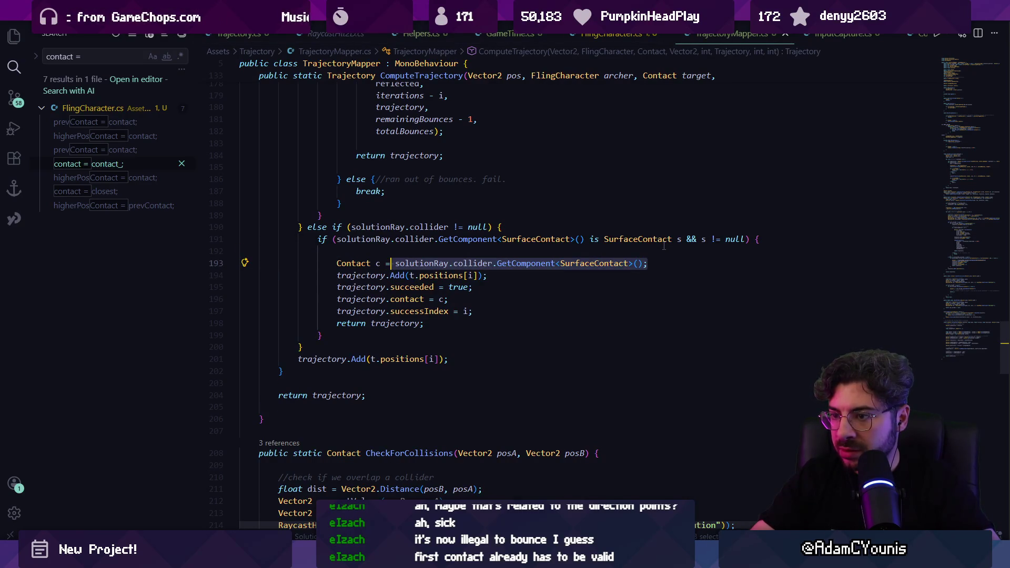
pyautogui.write('s;')
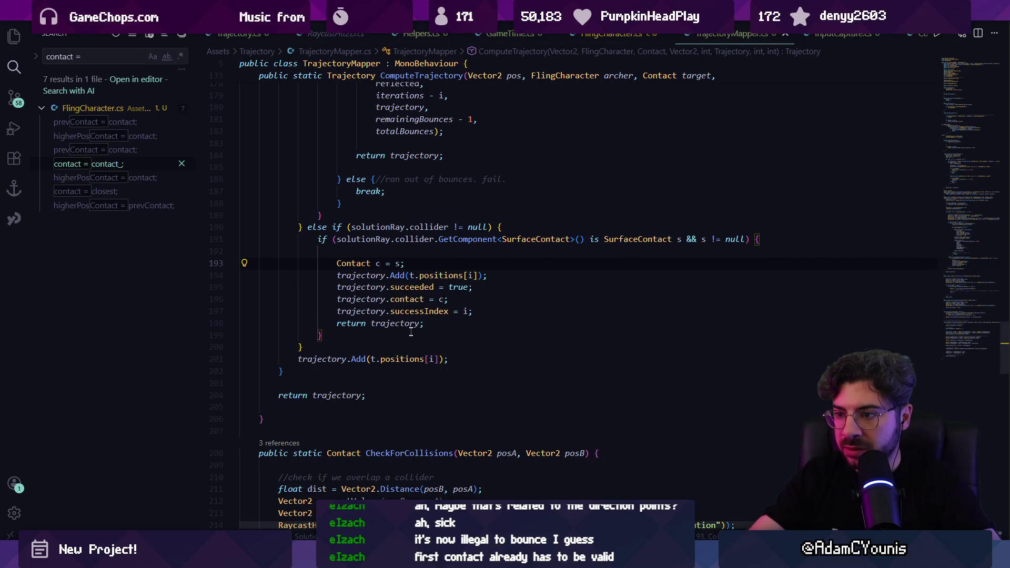
pyautogui.click(446, 299)
pyautogui.press('BackSpace')
pyautogui.press('BackSpace')
pyautogui.hotkey('shift', 'Up')
pyautogui.press('BackSpace')
pyautogui.hotkey('ctrl', 's')
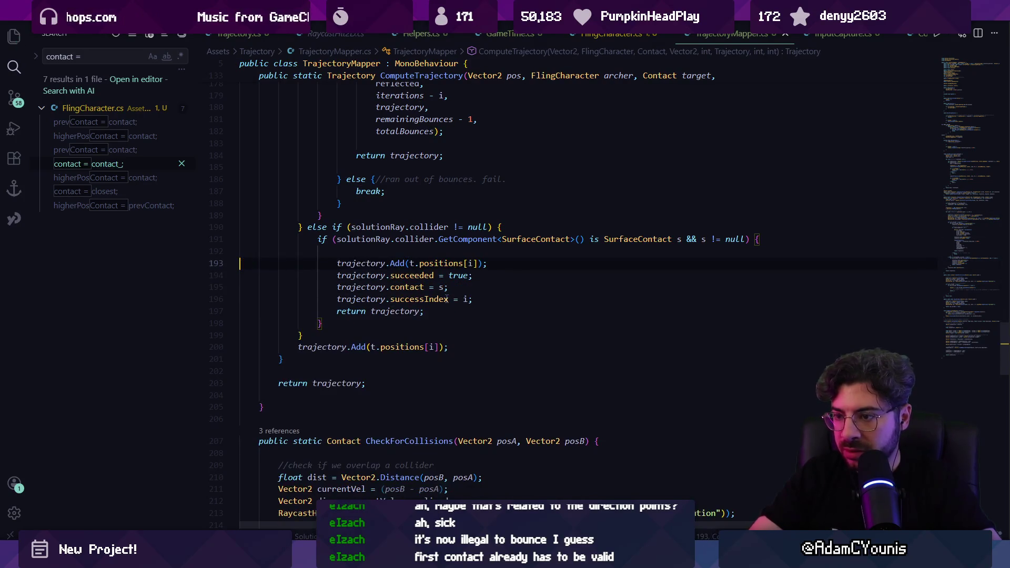
pyautogui.click(287, 495)
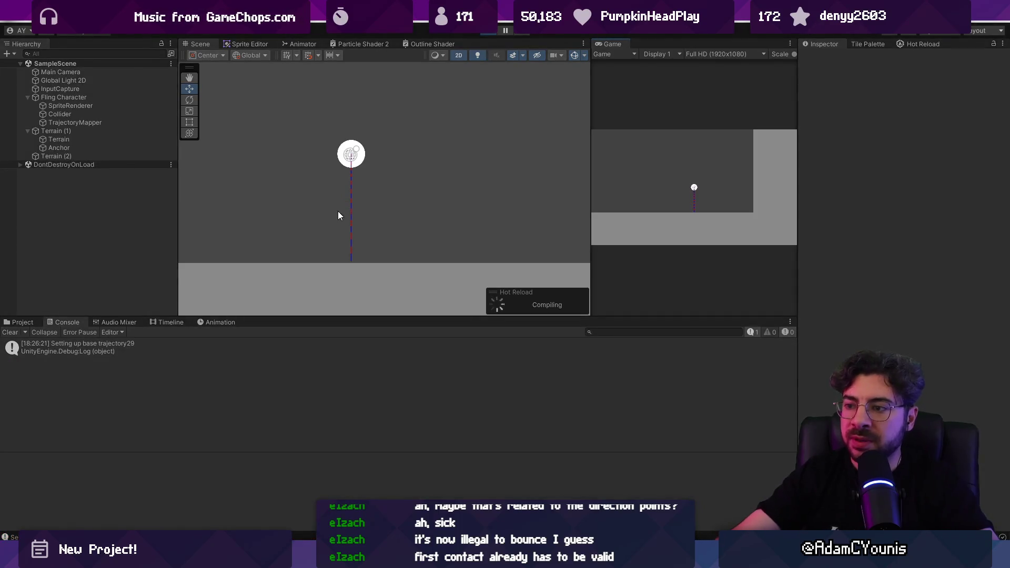
# Step: Restart Play mode after checking Hot Reload, and fling the character twice along predicted arcs
pyautogui.click(494, 35)
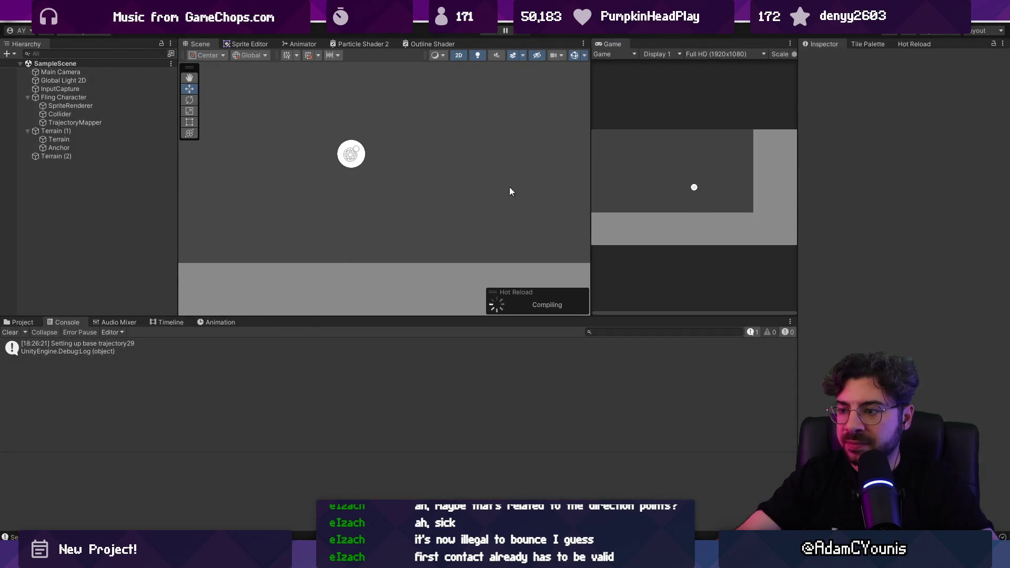
pyautogui.click(901, 44)
pyautogui.click(494, 32)
pyautogui.moveTo(700, 197); pyautogui.dragTo(664, 198)
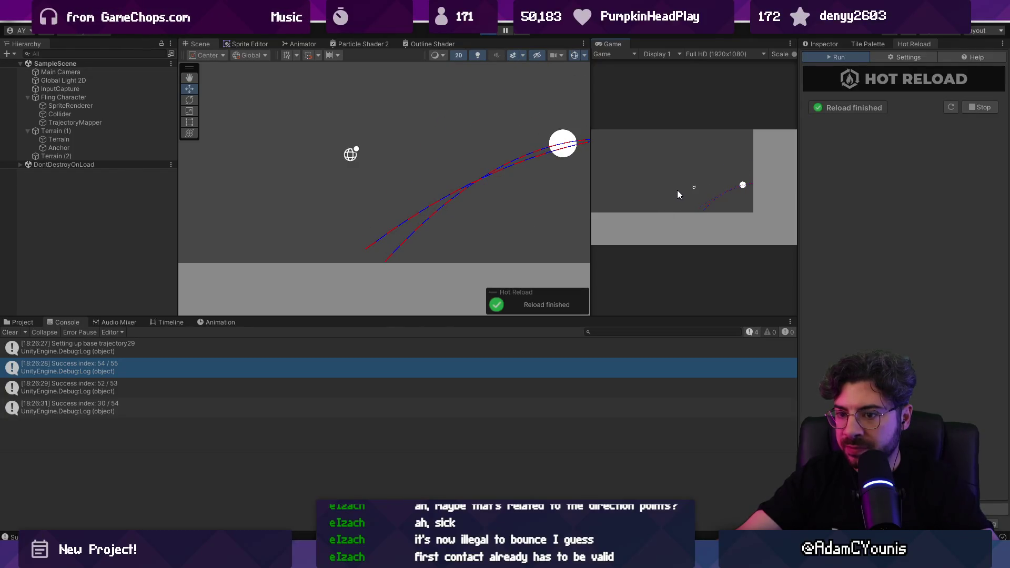
pyautogui.moveTo(686, 187)
pyautogui.mouseDown()
pyautogui.moveTo(678, 192)
pyautogui.moveTo(684, 170)
pyautogui.moveTo(677, 181)
pyautogui.mouseUp()
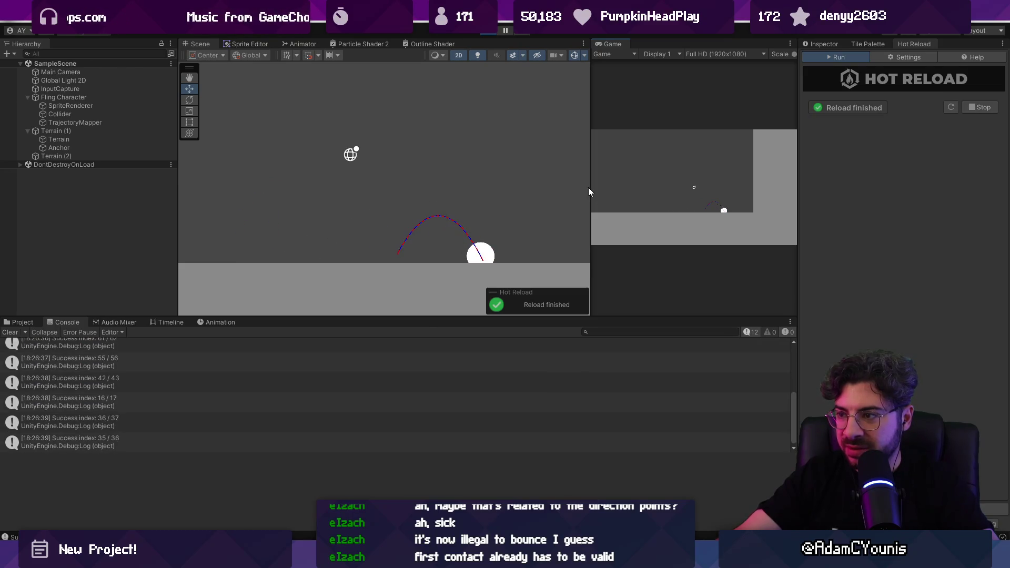
# Step: Fling the character toward the wall, then open the Success index log's code and cut the no-contact debug line
pyautogui.scroll(-3, 421, 221)
pyautogui.moveTo(428, 214); pyautogui.dragTo(362, 227)
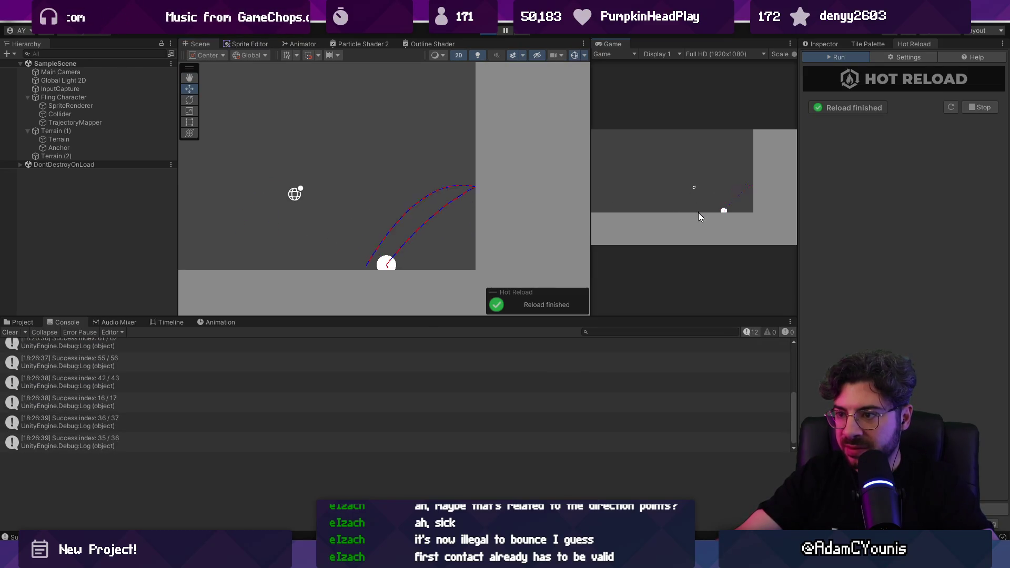
pyautogui.moveTo(694, 226); pyautogui.dragTo(691, 228)
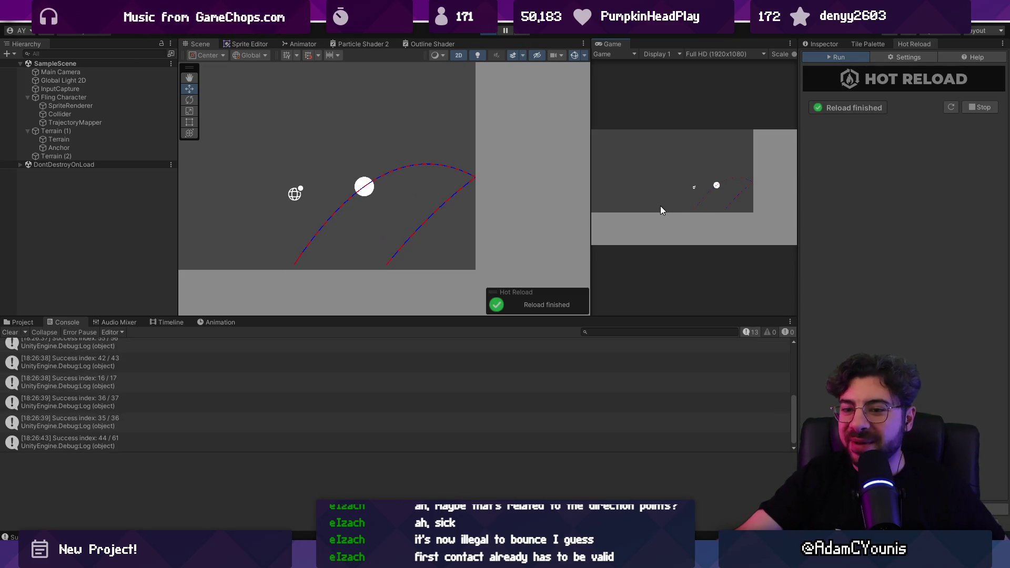
pyautogui.scroll(-1, 236, 387)
pyautogui.doubleClick(145, 426)
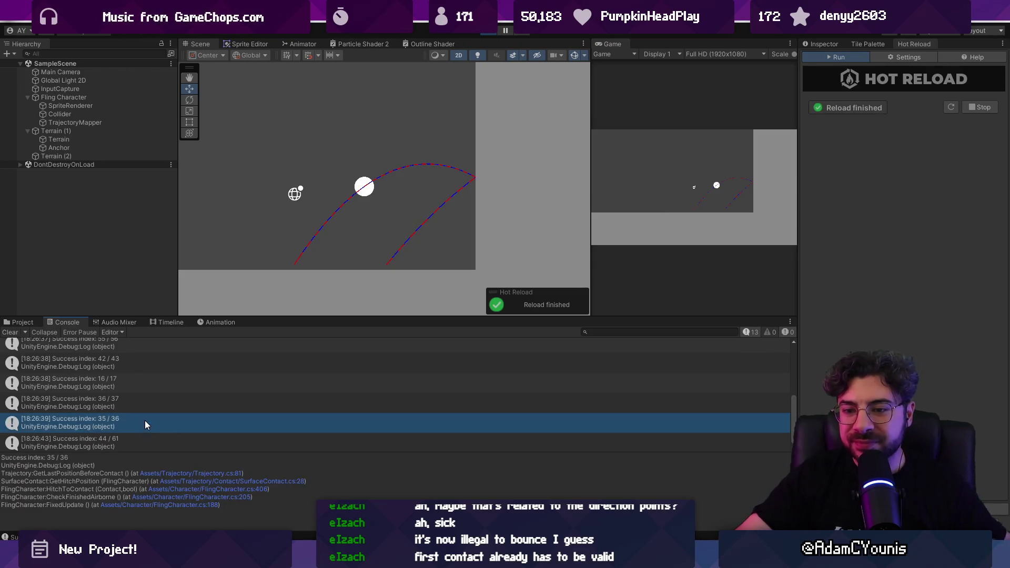
pyautogui.hotkey('ctrl', 'x')
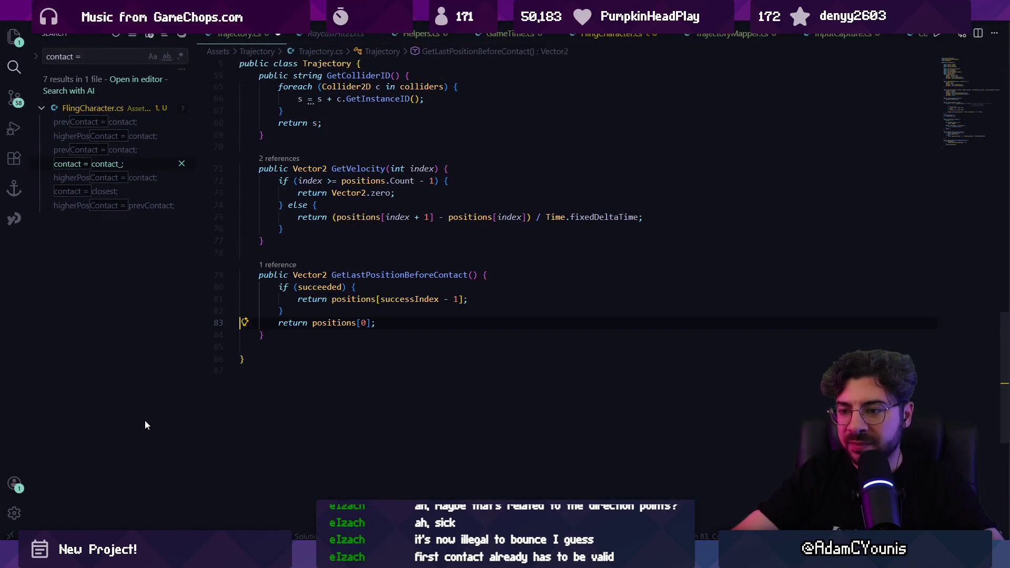
# Step: Remove the leftover 'No contact' Debug.Log line from Trajectory.cs and save
pyautogui.press('Up')
pyautogui.press('Up')
pyautogui.press('Return')
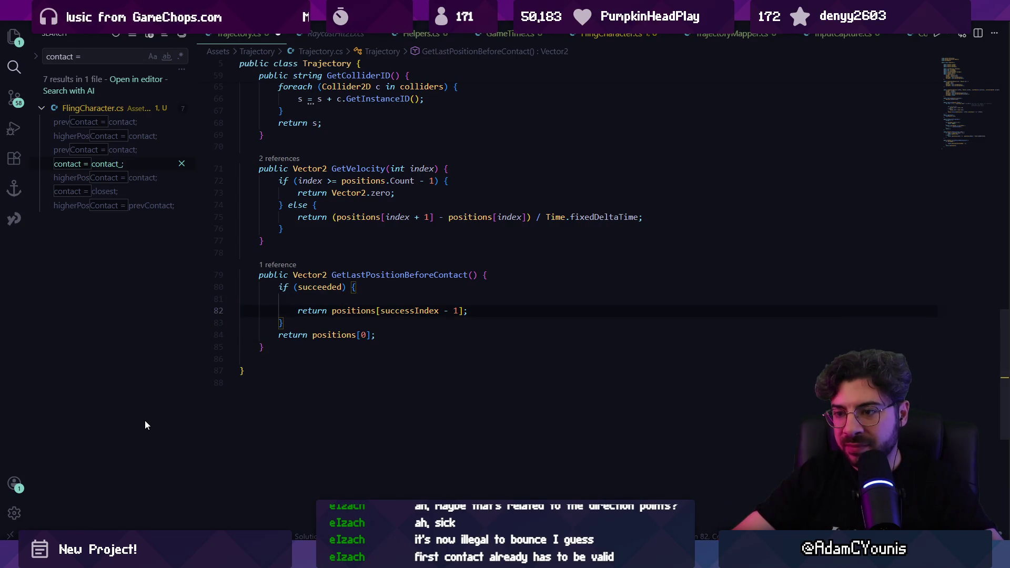
pyautogui.press('BackSpace')
pyautogui.hotkey('ctrl', 's')
# Step: Inspect GetLastPositionBeforeContact's usages via CodeLens and open SurfaceContact.cs at GetHitchPosition
pyautogui.click(369, 286)
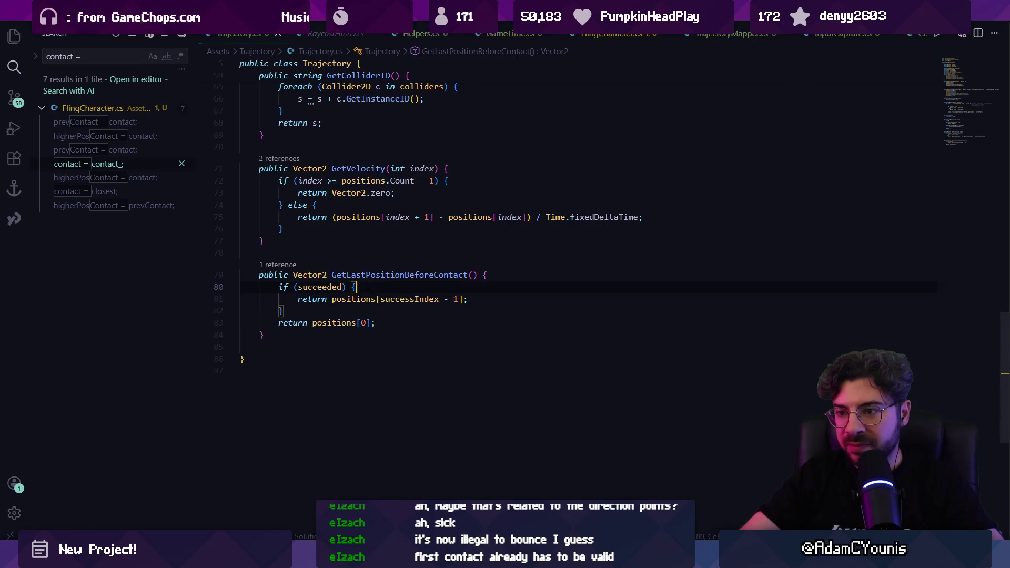
pyautogui.click(280, 265)
pyautogui.click(647, 283)
pyautogui.click(412, 351)
pyautogui.doubleClick(412, 351)
pyautogui.moveTo(260, 323); pyautogui.dragTo(579, 299)
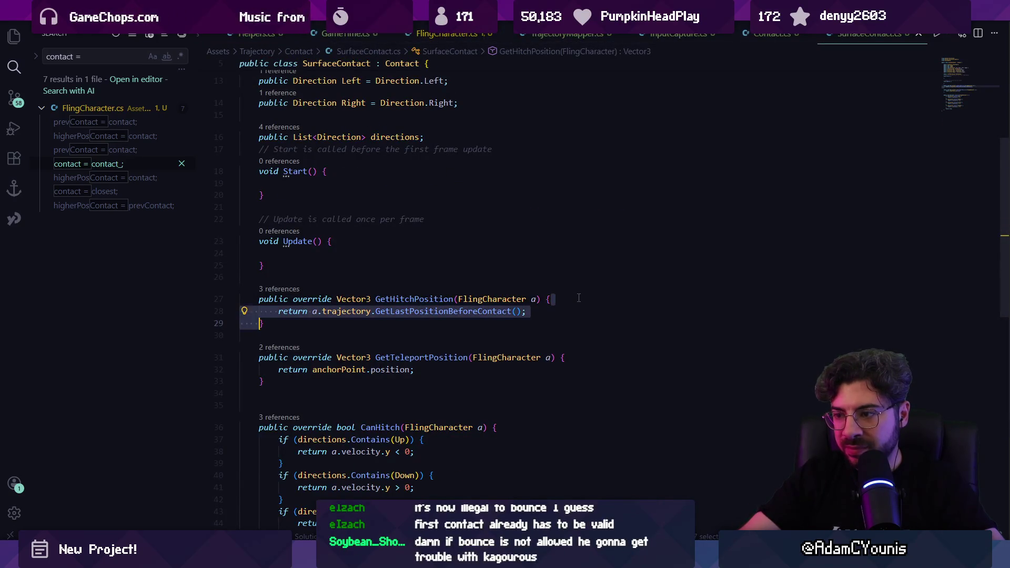
pyautogui.click(577, 299)
pyautogui.press('Return')
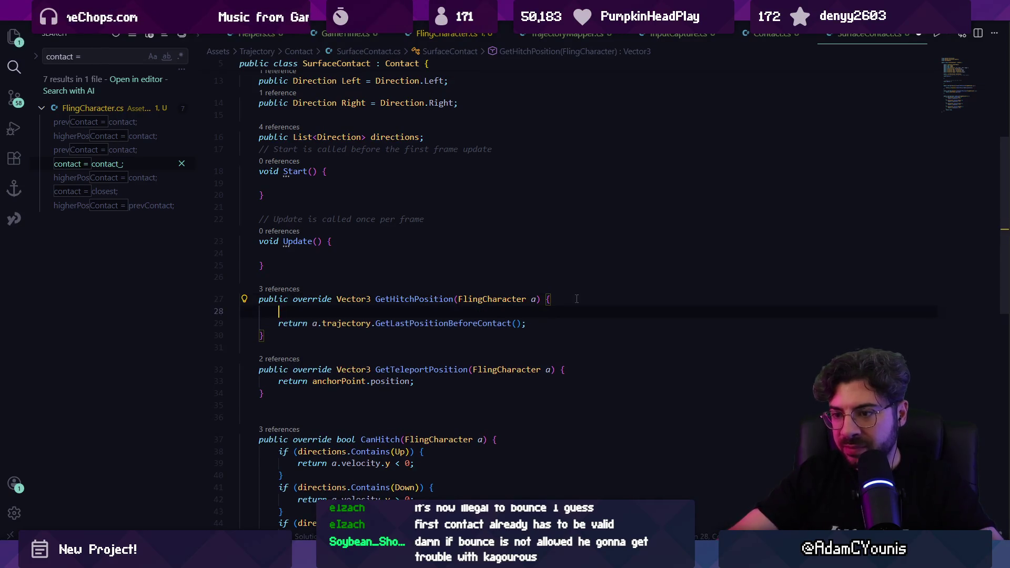
pyautogui.hotkey('ctrl', 'z')
# Step: List GetHitchPosition's references with Shift+F12, previewing the Contact base and SurfaceContact override
pyautogui.click(412, 299)
pyautogui.hotkey('shift', 'F12')
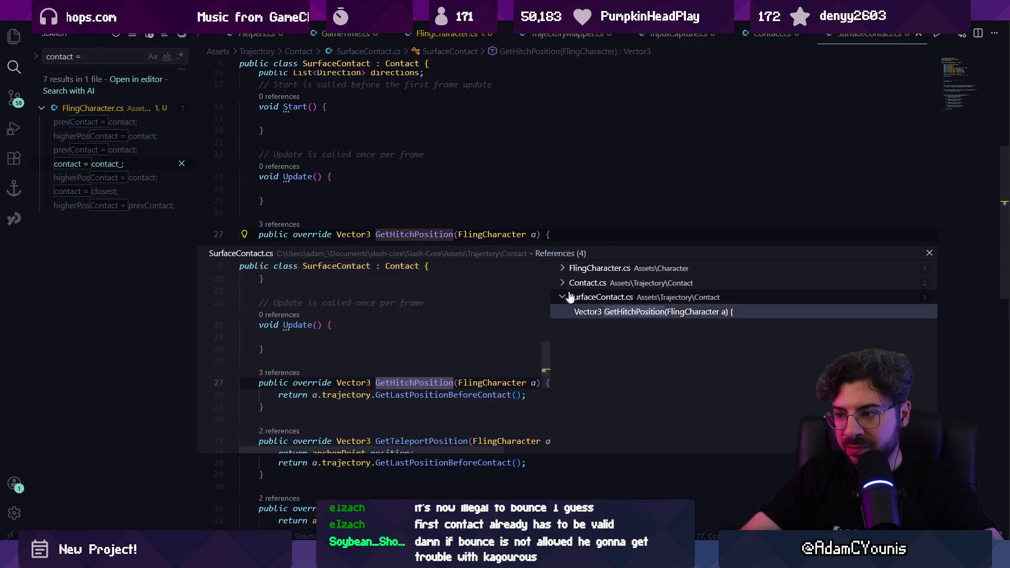
pyautogui.click(599, 269)
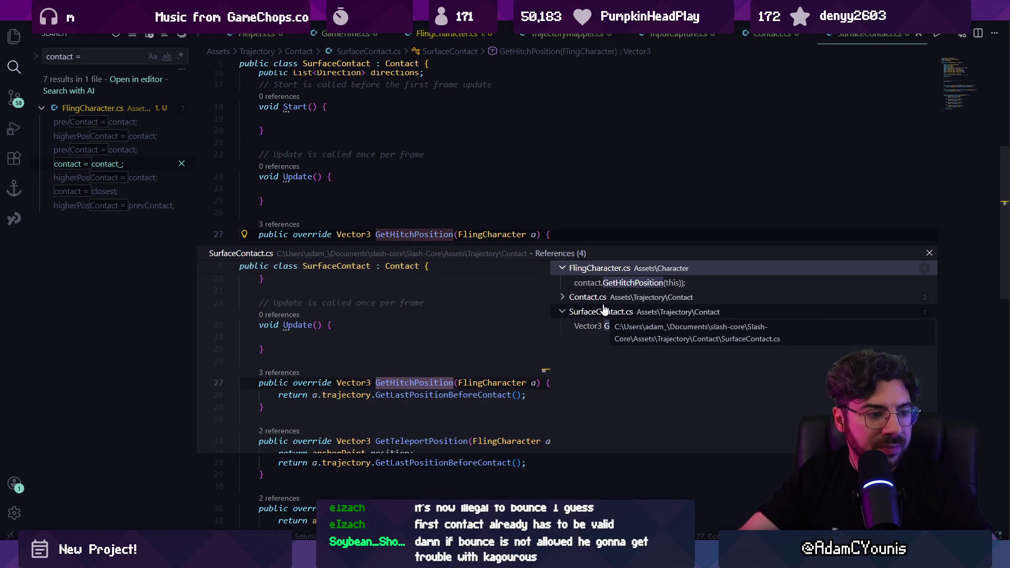
pyautogui.click(651, 299)
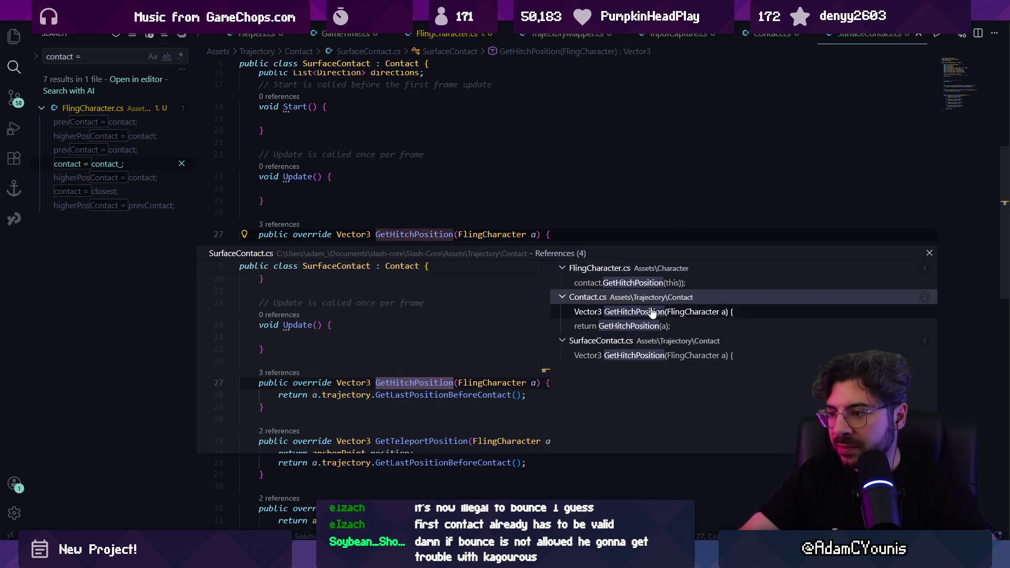
pyautogui.click(648, 313)
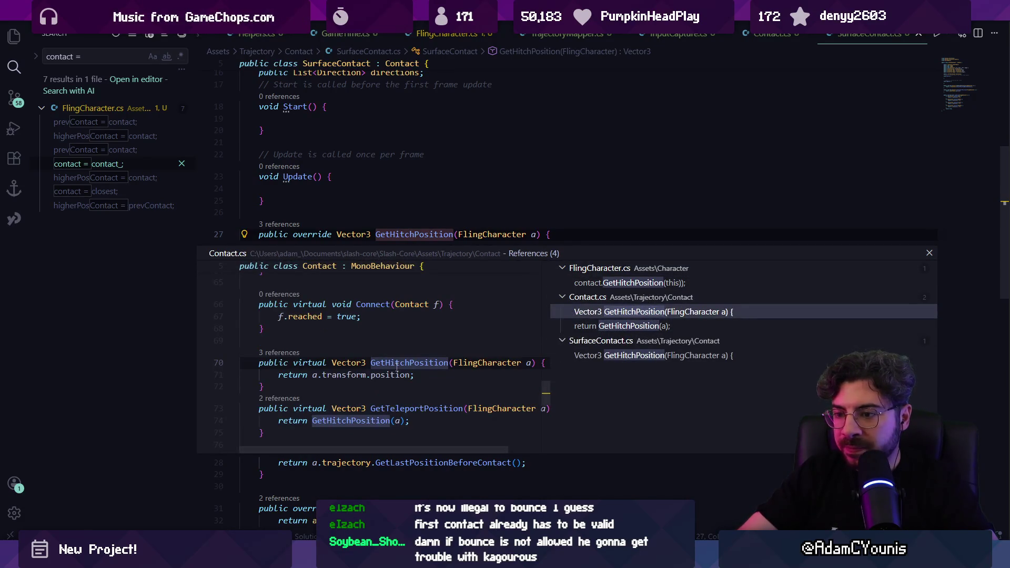
pyautogui.click(674, 356)
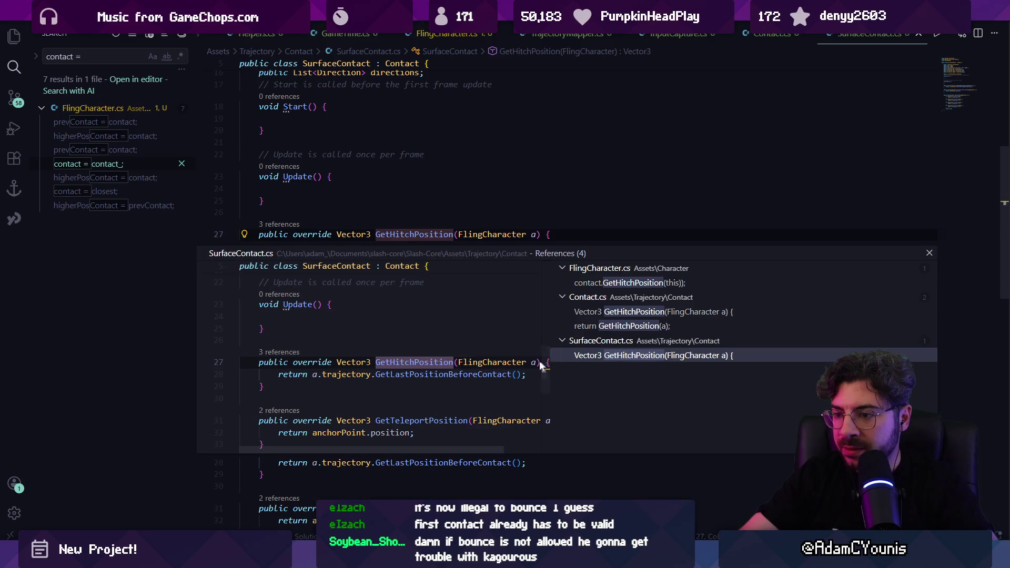
# Step: Return to GetLastPositionBeforeContact and start a new line in its succeeded branch
pyautogui.keyDown('ctrl'); pyautogui.click(470, 375); pyautogui.keyUp('ctrl')
pyautogui.press('Down')
pyautogui.press('Down')
pyautogui.press('Down')
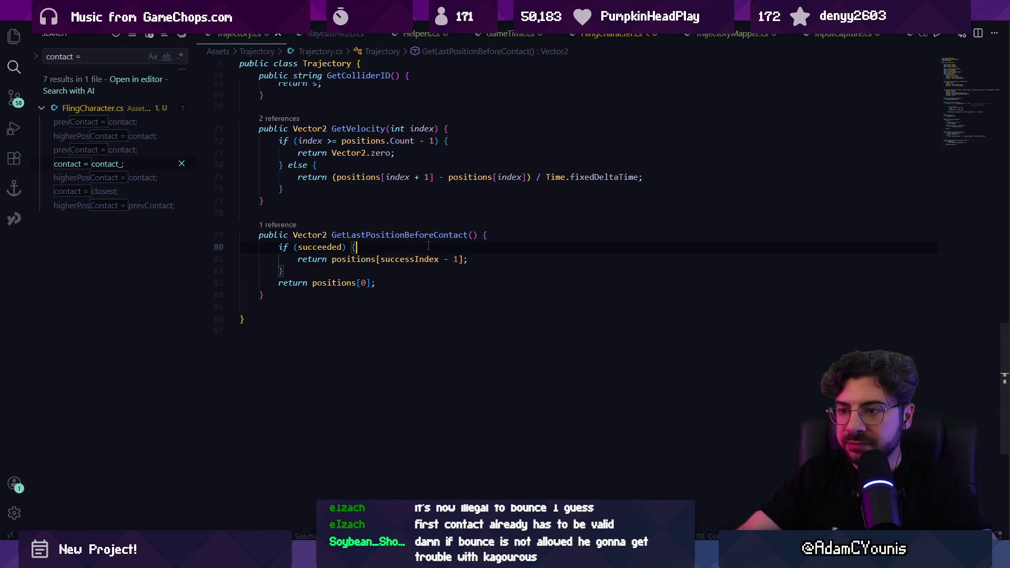
pyautogui.press('Return')
# Step: Add the suggested Debug.Log("Success index: " + successIndex) line and save Trajectory.cs
pyautogui.write('Debug')
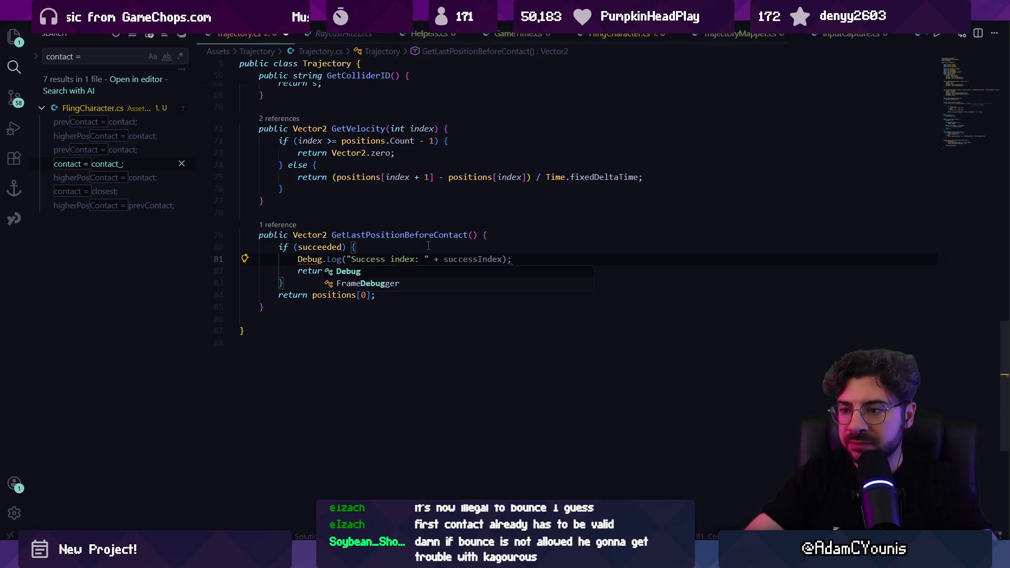
pyautogui.press('Tab')
pyautogui.hotkey('ctrl', 's')
# Step: In Unity, fling the character, clear the Console, then fling twice more to log fresh success indices
pyautogui.moveTo(342, 557)
pyautogui.click(308, 492)
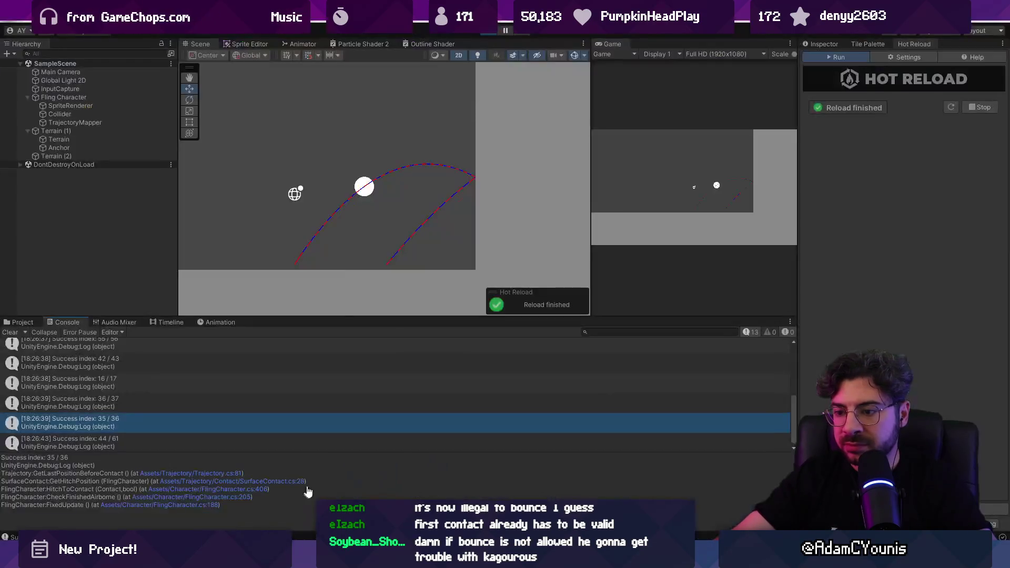
pyautogui.click(640, 200)
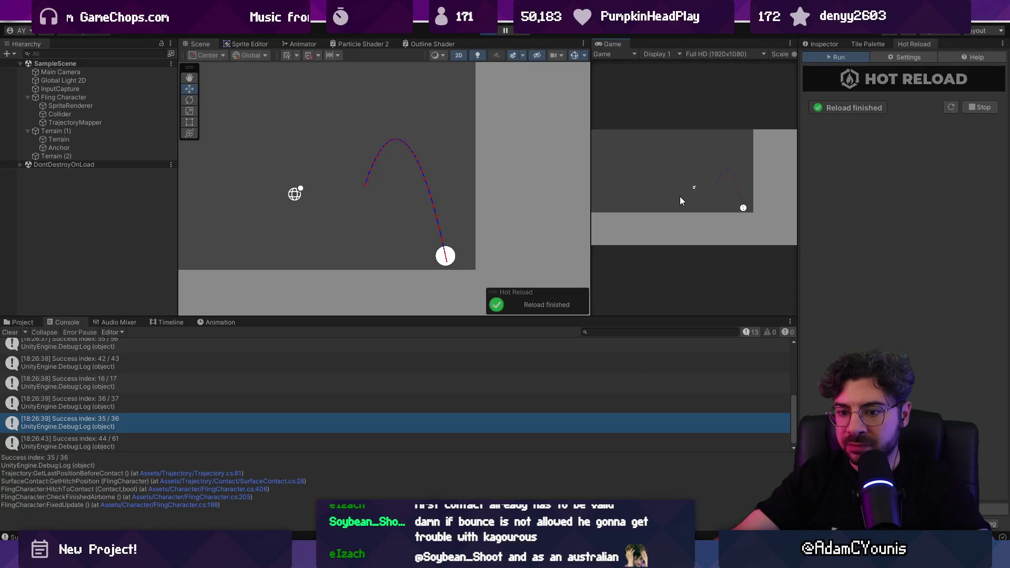
pyautogui.click(10, 332)
pyautogui.click(620, 254)
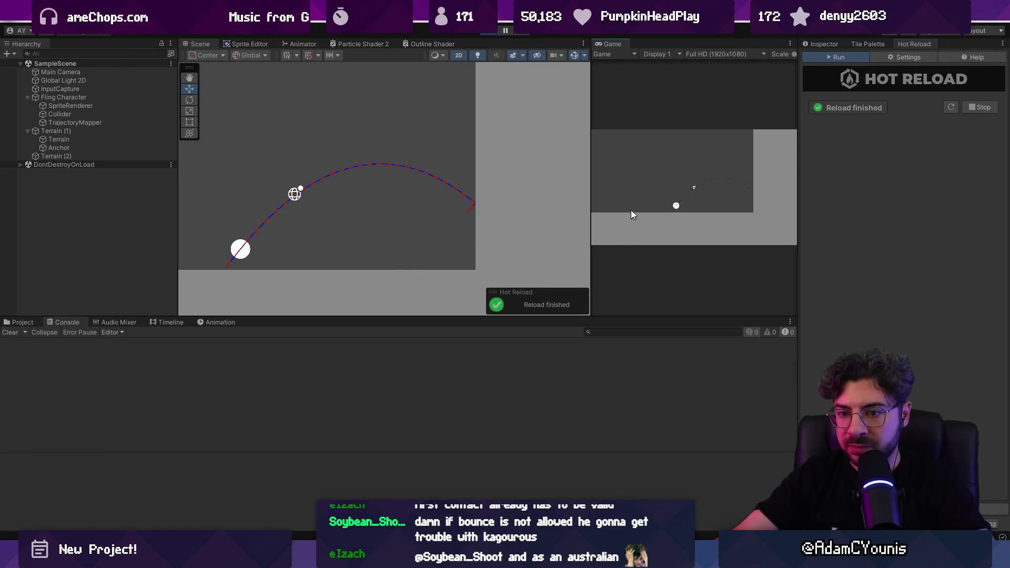
pyautogui.click(669, 226)
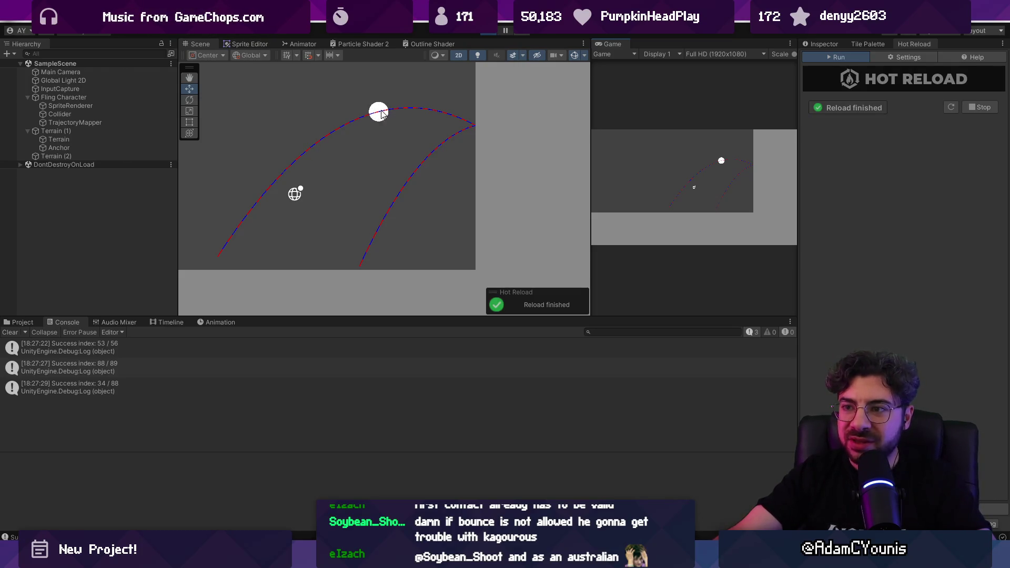
# Step: Search Trajectory.cs for 'successindex =', glance at Unity, then return to GetLastPositionBeforeContact's succeeded block
pyautogui.hotkey('alt', 'Tab')
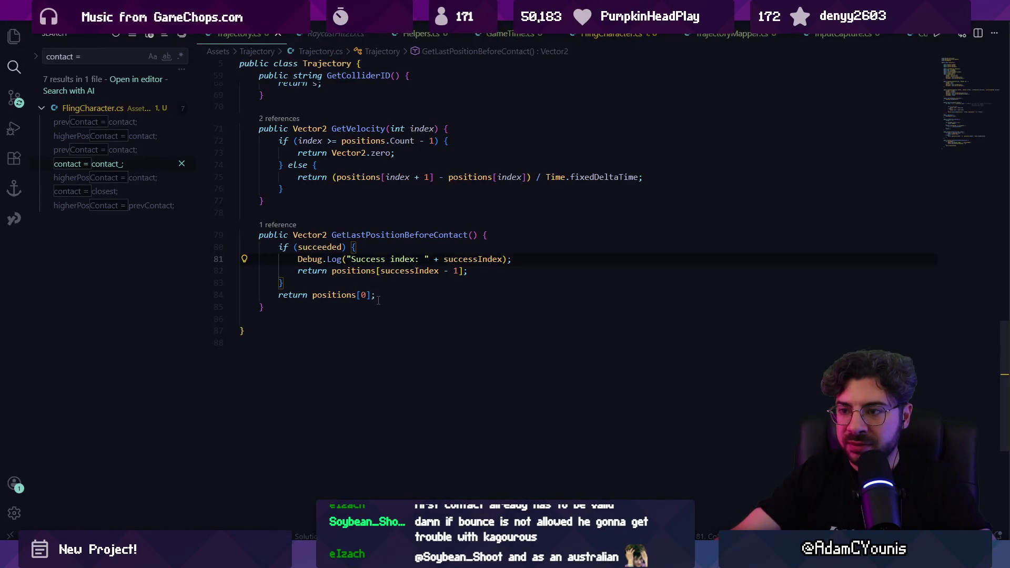
pyautogui.press('Up')
pyautogui.hotkey('ctrl', 'f')
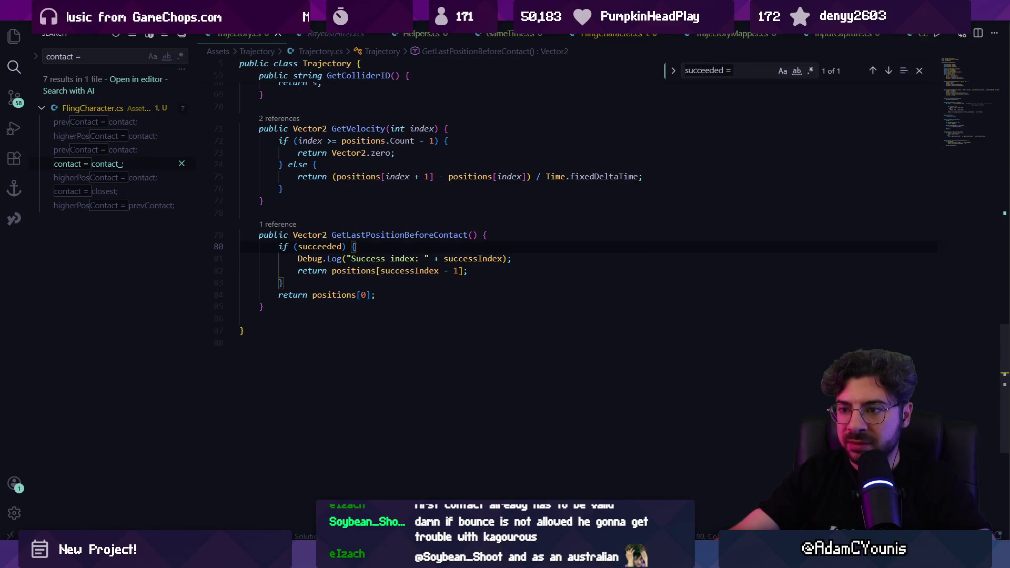
pyautogui.write('successindex')
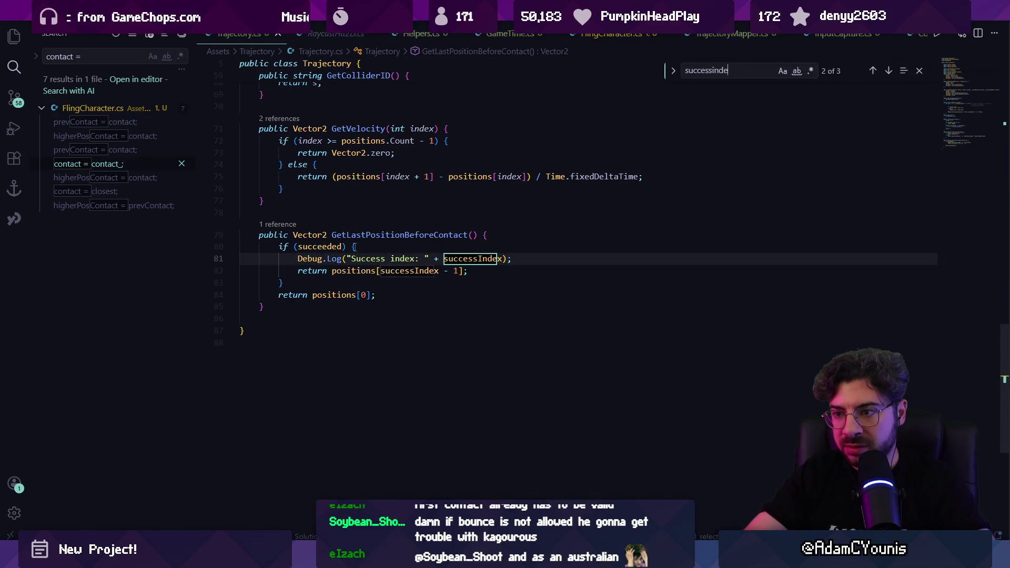
pyautogui.write(' =')
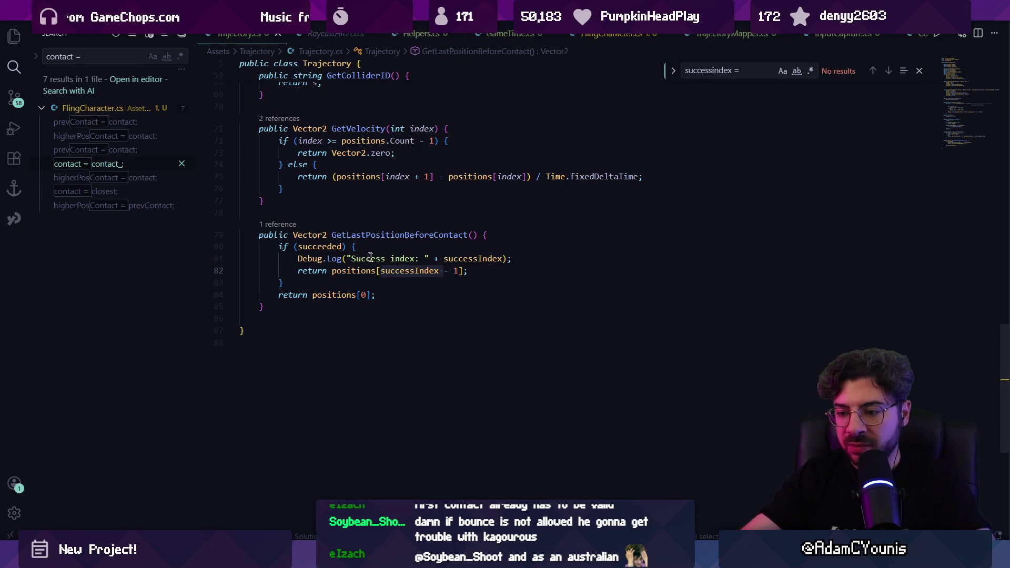
pyautogui.press('Escape')
pyautogui.moveTo(345, 559)
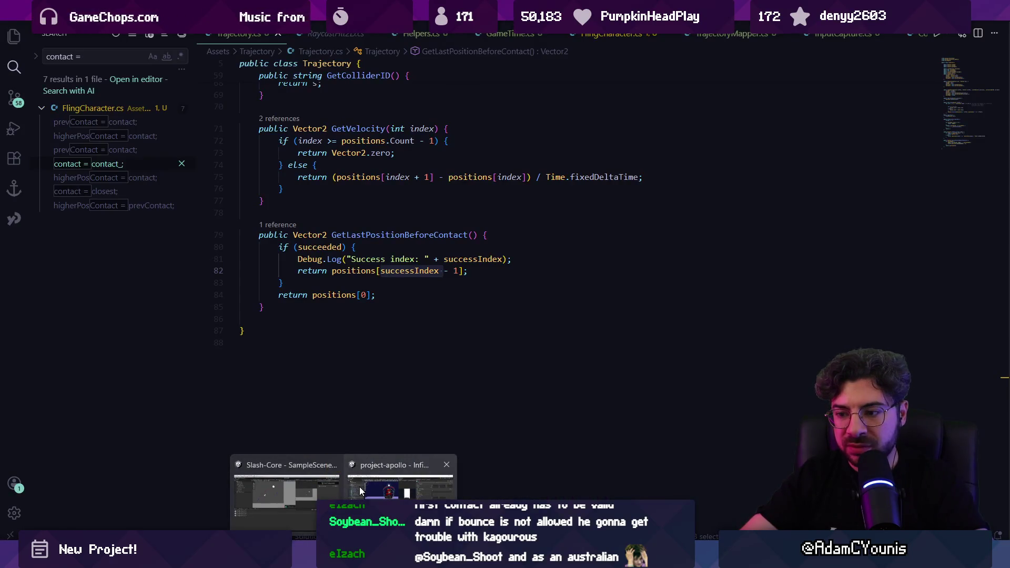
pyautogui.click(284, 492)
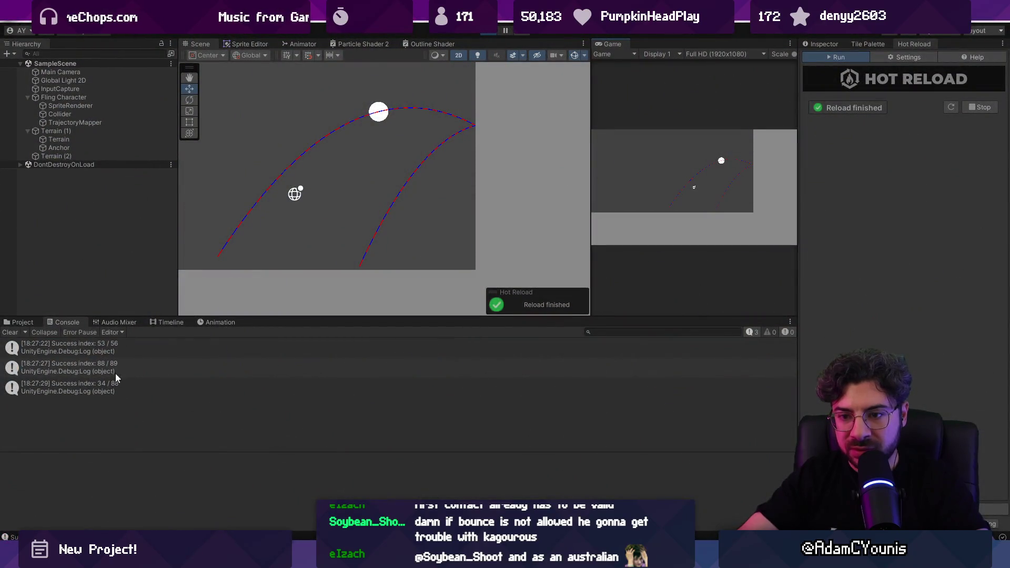
pyautogui.hotkey('alt', 'Tab')
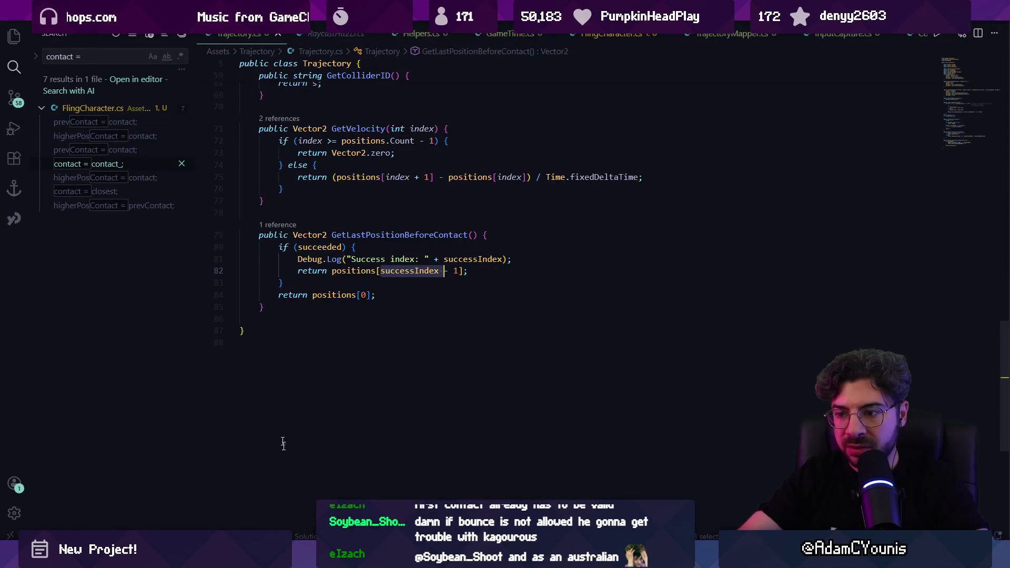
pyautogui.click(344, 279)
pyautogui.scroll(2, 402, 333)
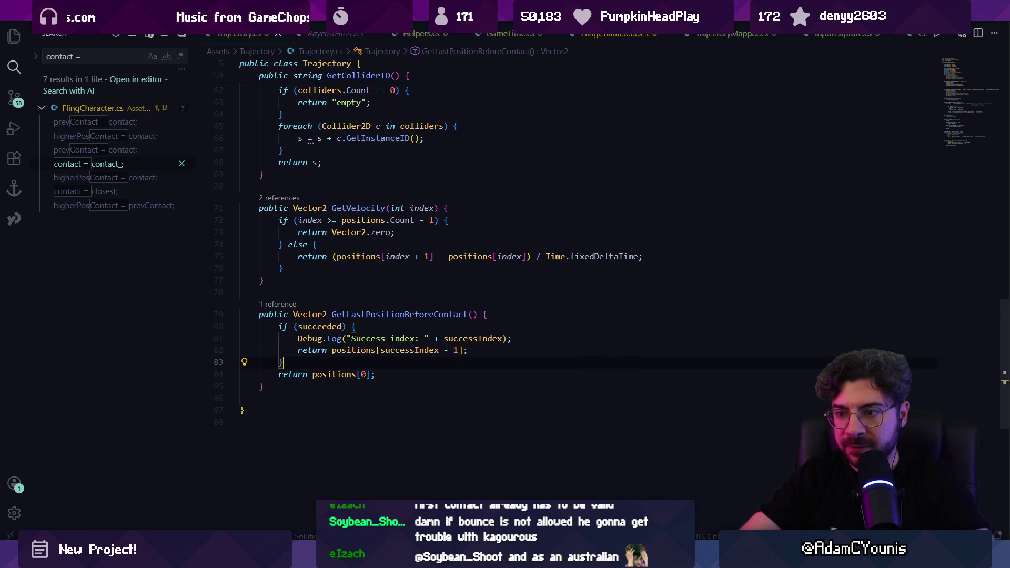
# Step: Open SurfaceContact.cs and search it for the hitch position code
pyautogui.hotkey('ctrl', 'p')
pyautogui.press('Down')
pyautogui.press('Return')
pyautogui.hotkey('ctrl', 'f')
pyautogui.write('suc')
pyautogui.press('BackSpace')
pyautogui.press('BackSpace')
pyautogui.press('BackSpace')
pyautogui.scroll(-6, 379, 328)
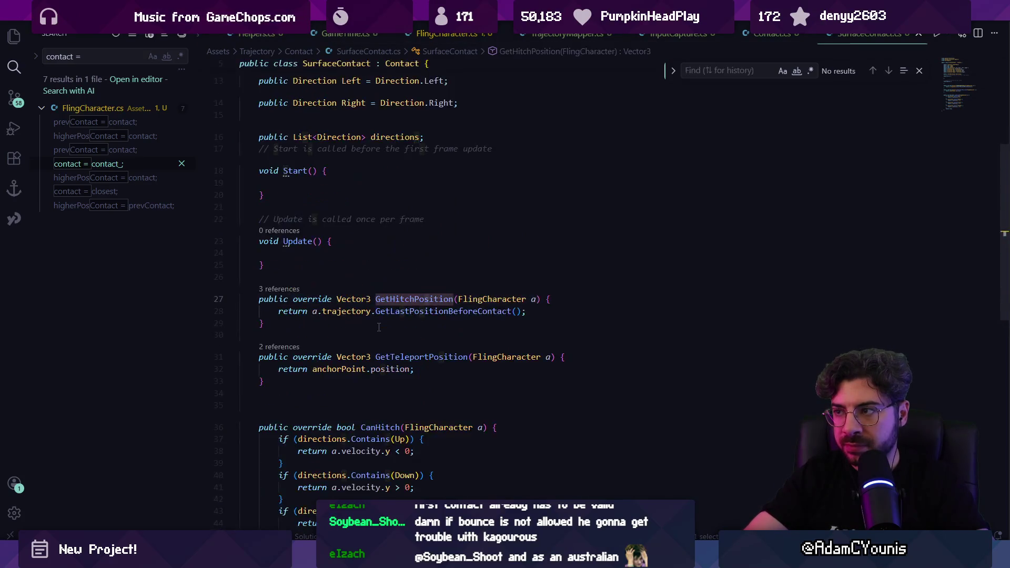
pyautogui.write('pos')
# Step: Open TrajectoryMapper.cs and locate the trajectory.successIndex assignment and its following return
pyautogui.hotkey('ctrl', 'p')
pyautogui.write('map')
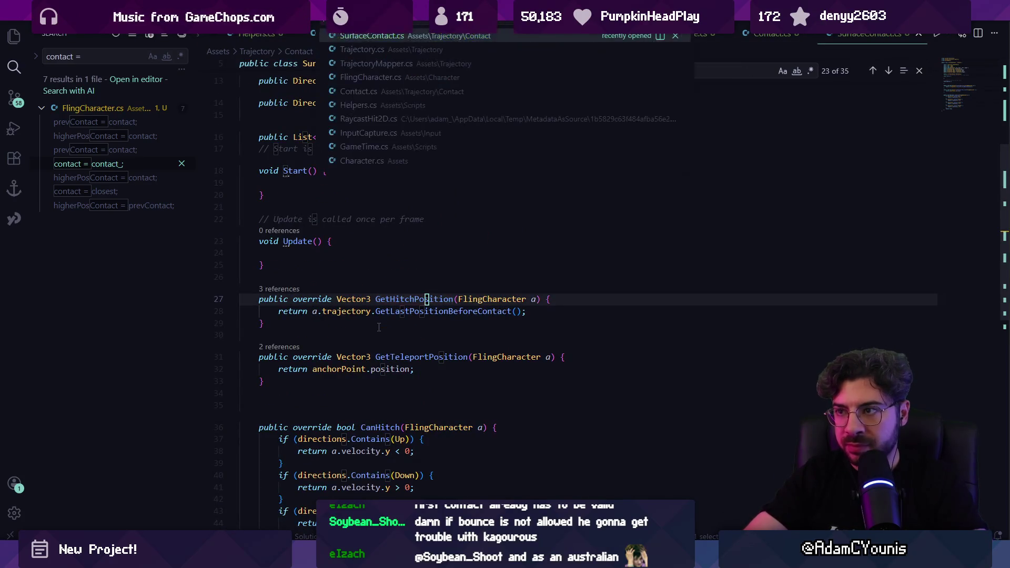
pyautogui.press('Return')
pyautogui.hotkey('ctrl', 'f')
pyautogui.write('succe')
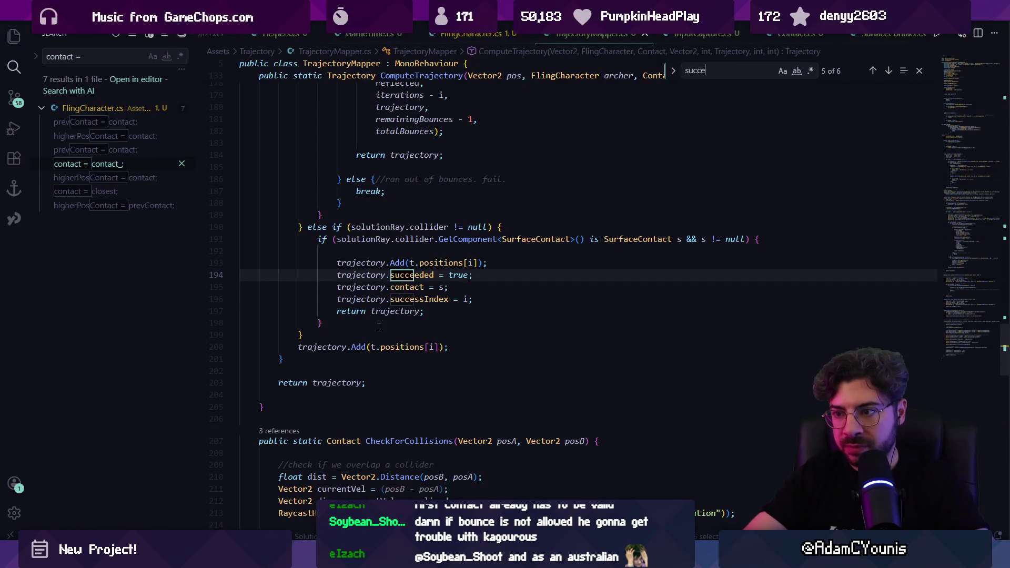
pyautogui.write('ssindex =')
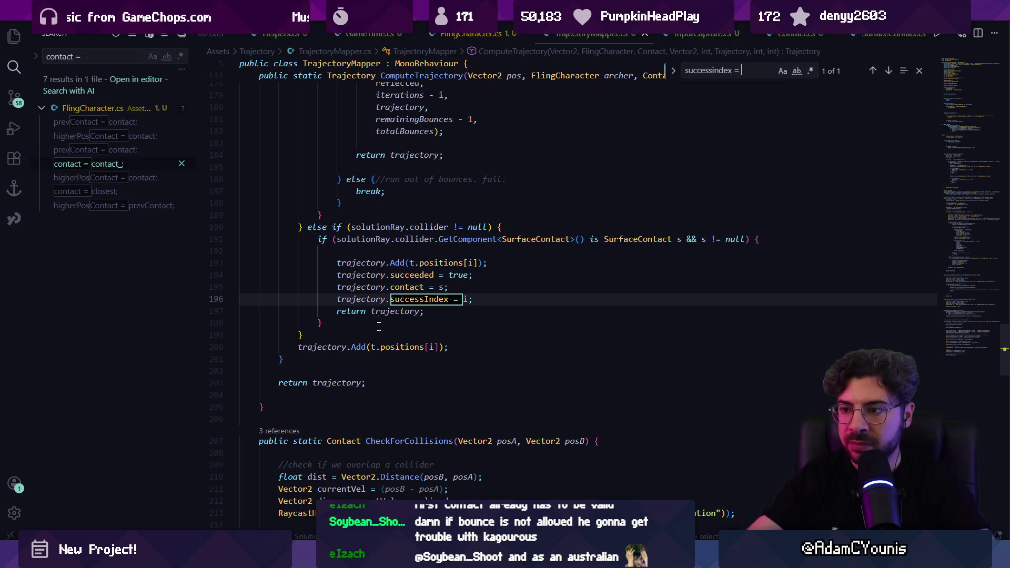
pyautogui.click(456, 299)
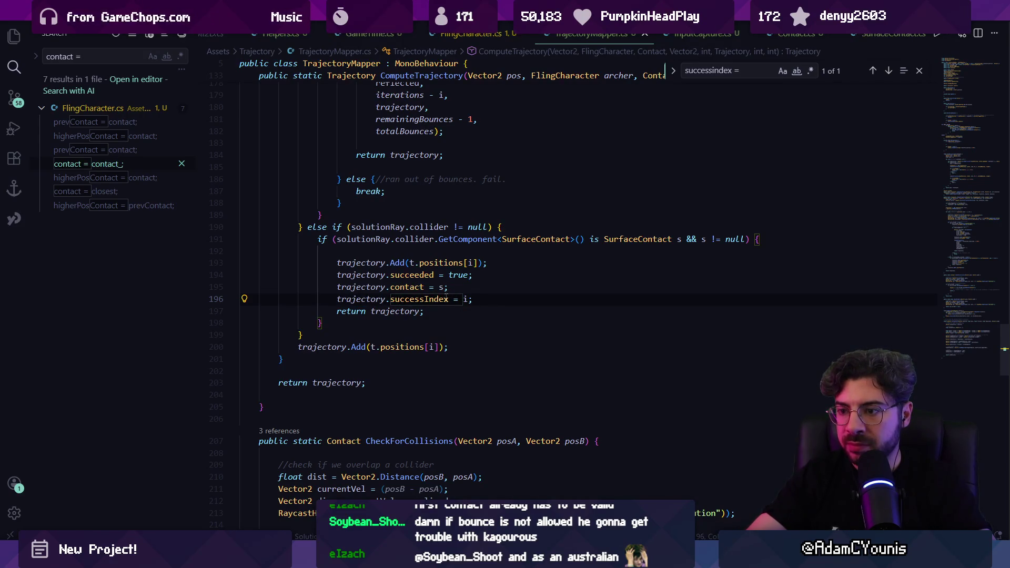
pyautogui.click(436, 314)
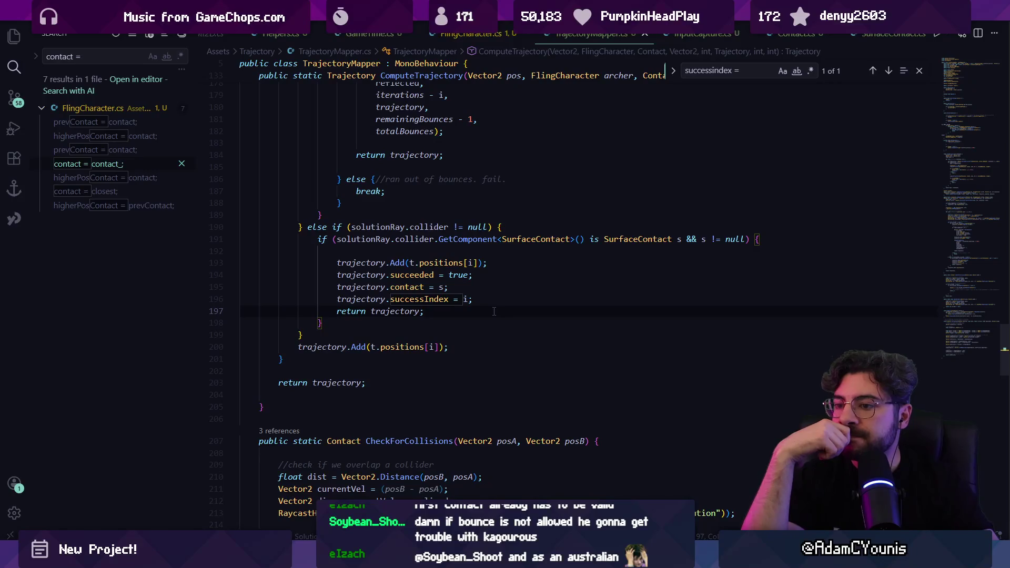
pyautogui.scroll(2, 477, 254)
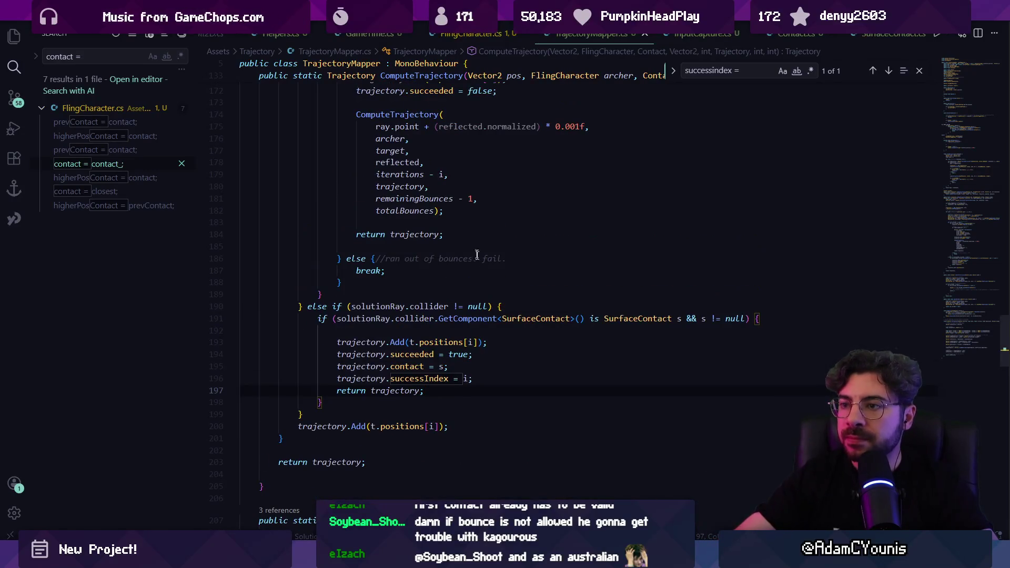
pyautogui.click(462, 212)
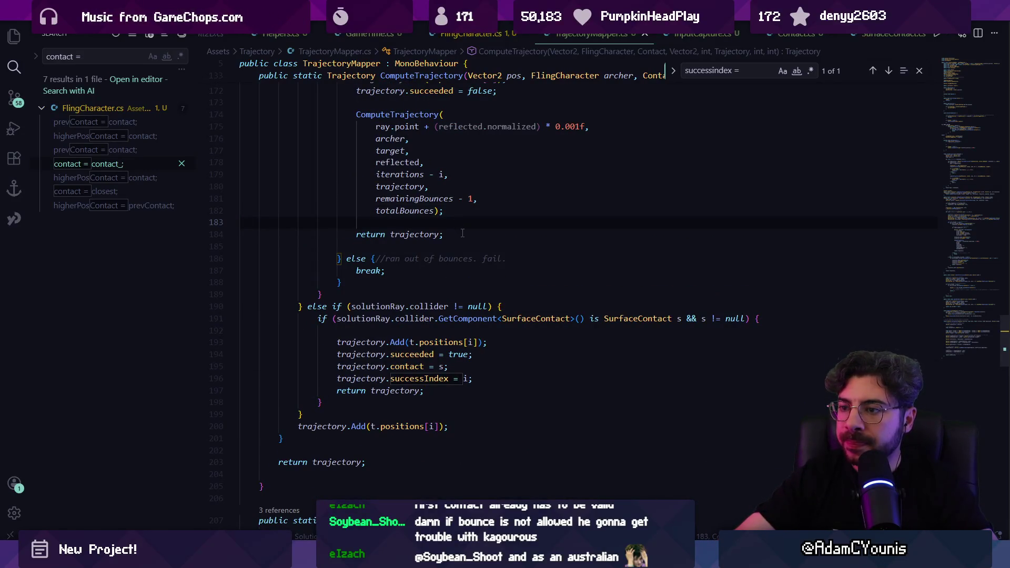
pyautogui.scroll(8, 461, 230)
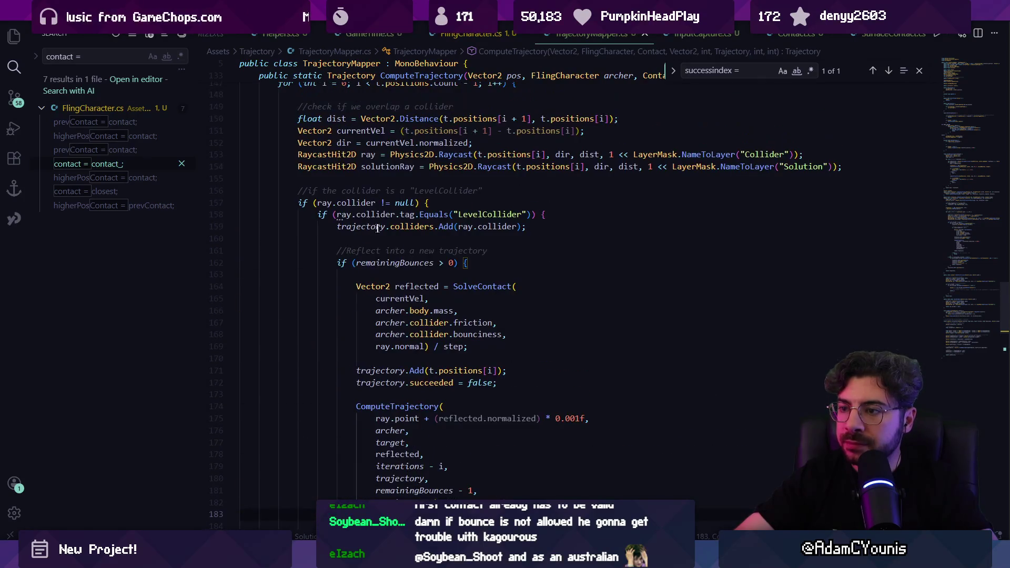
pyautogui.moveTo(298, 203)
pyautogui.mouseDown()
pyautogui.moveTo(322, 226)
pyautogui.moveTo(337, 369)
pyautogui.moveTo(326, 337)
pyautogui.moveTo(327, 365)
pyautogui.mouseUp()
pyautogui.click(352, 353)
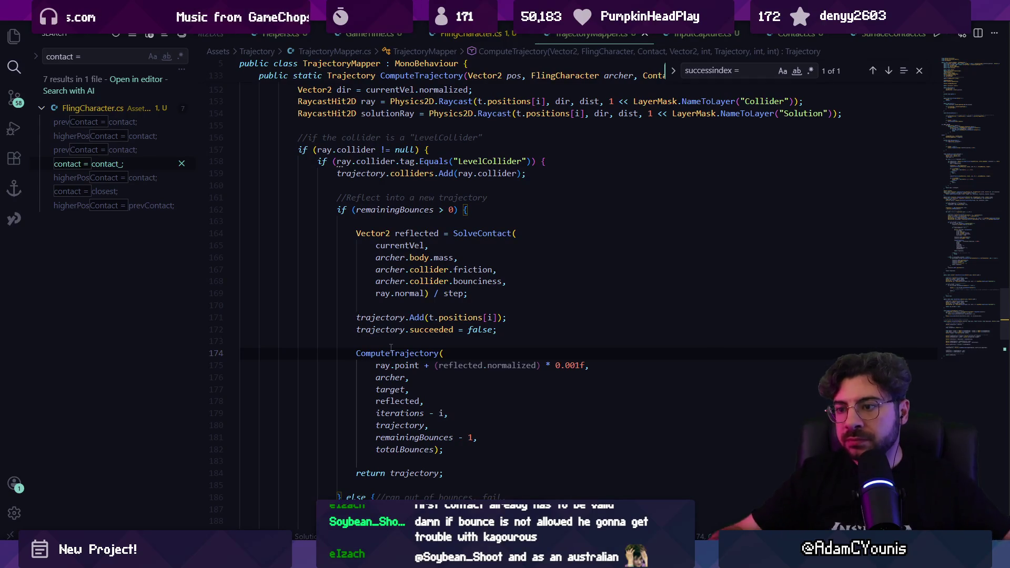
pyautogui.keyDown('ctrl'); pyautogui.click(468, 234); pyautogui.keyUp('ctrl')
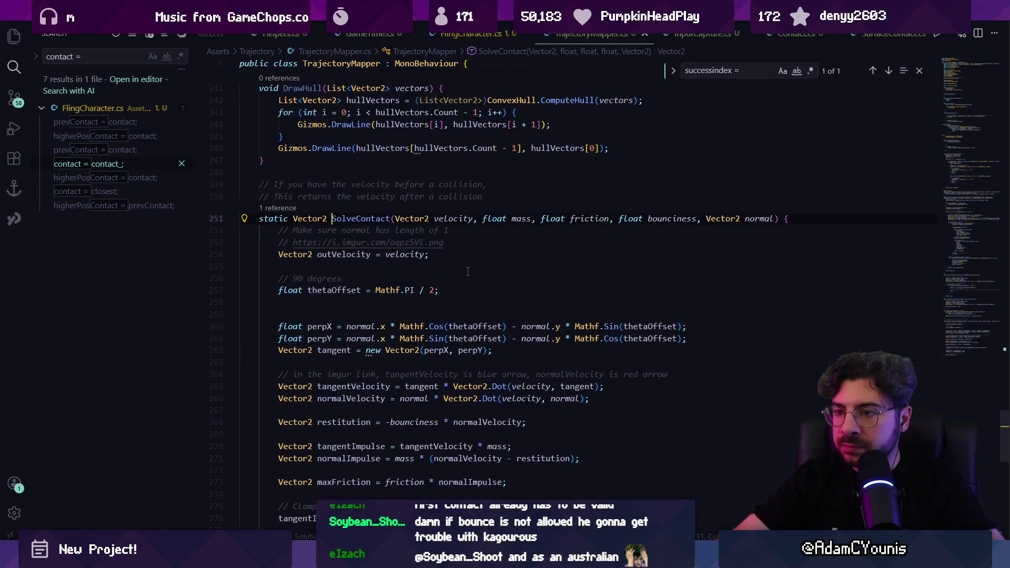
pyautogui.scroll(-2, 468, 272)
pyautogui.scroll(1, 470, 273)
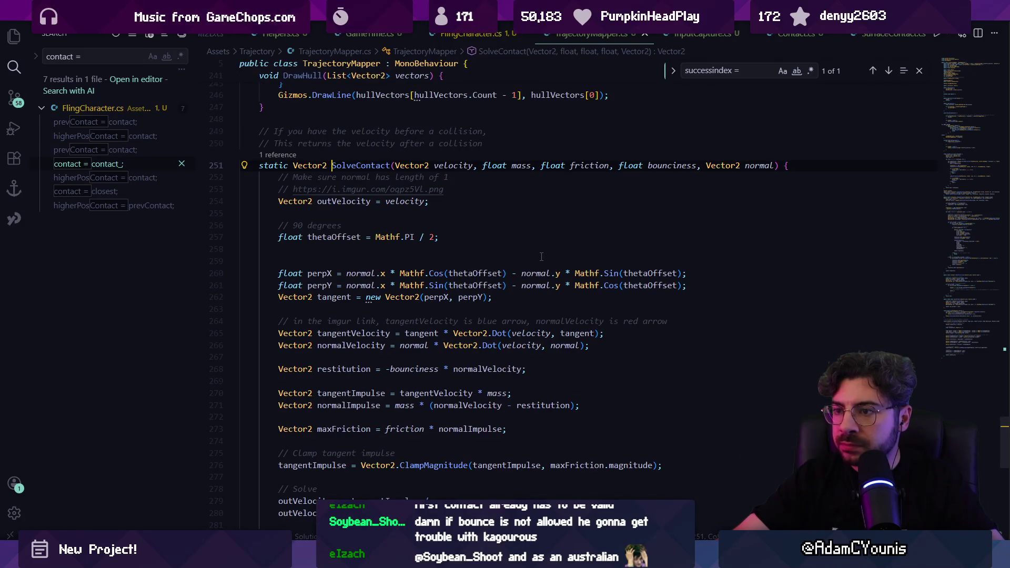
pyautogui.scroll(-2, 544, 251)
pyautogui.hotkey('alt', 'Left')
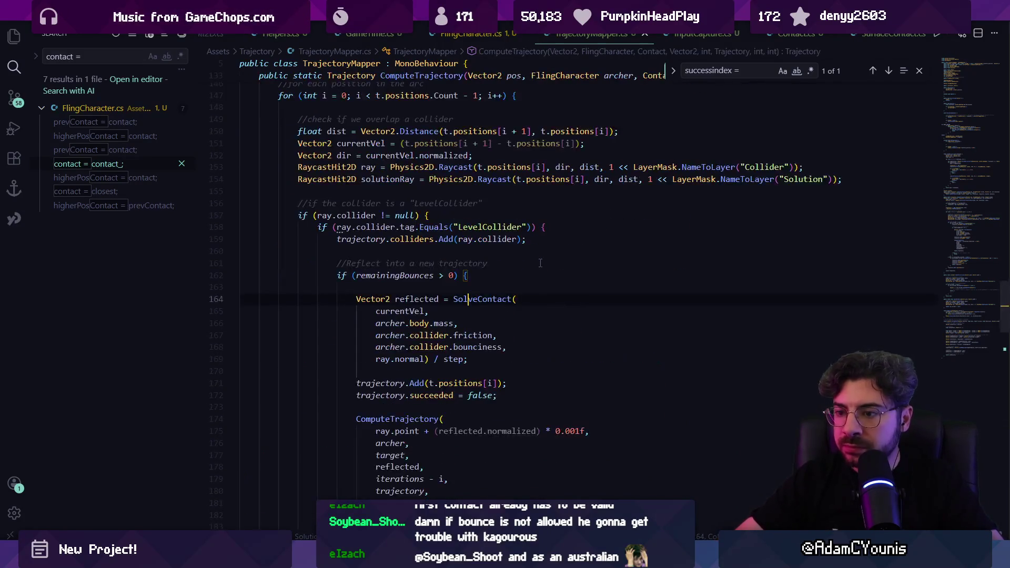
pyautogui.scroll(-2, 540, 263)
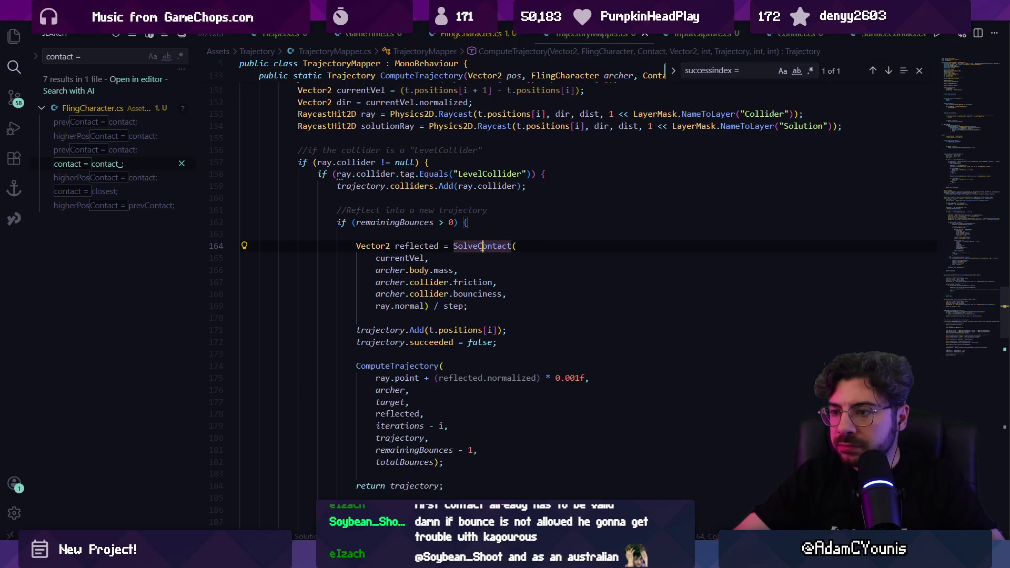
pyautogui.keyDown('ctrl'); pyautogui.click(484, 246); pyautogui.keyUp('ctrl')
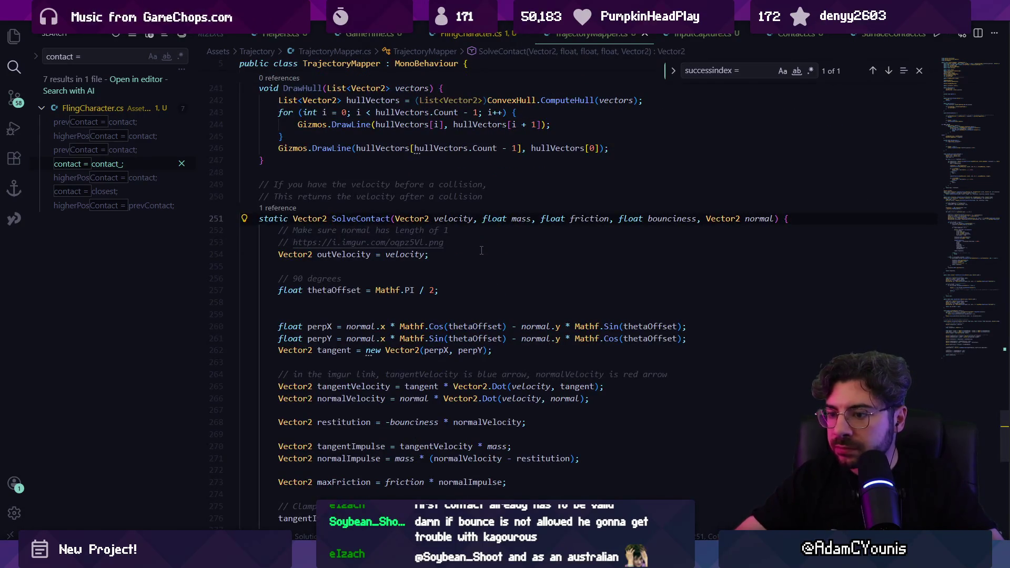
pyautogui.scroll(-5, 481, 251)
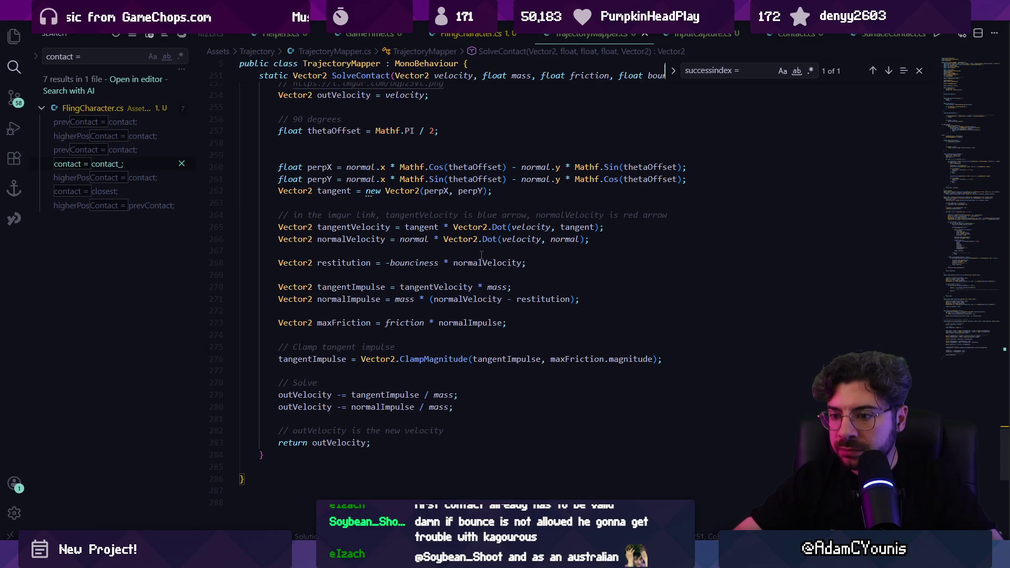
pyautogui.hotkey('alt', 'Left')
pyautogui.click(486, 300)
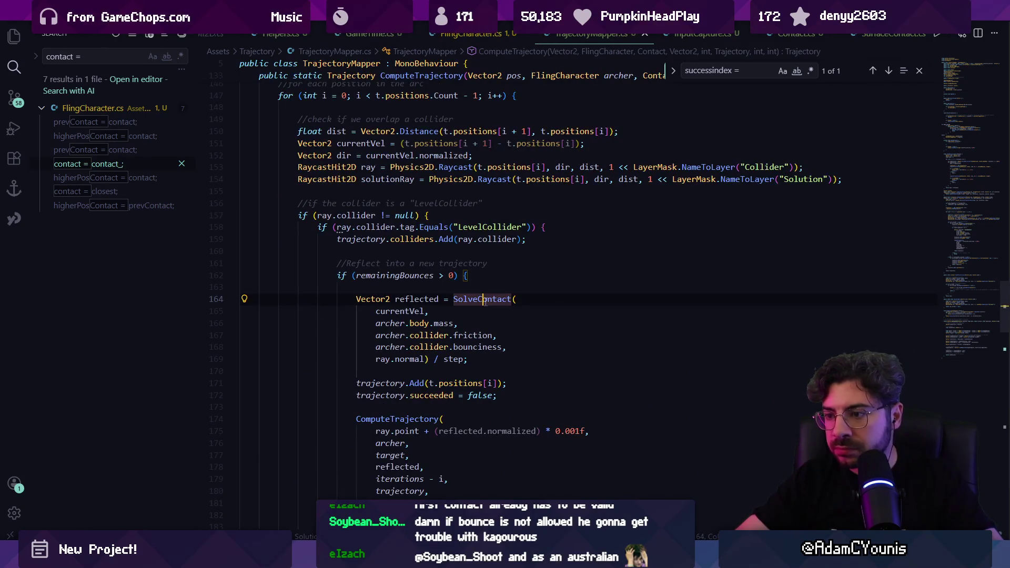
pyautogui.press('F2')
pyautogui.write('SolveRe')
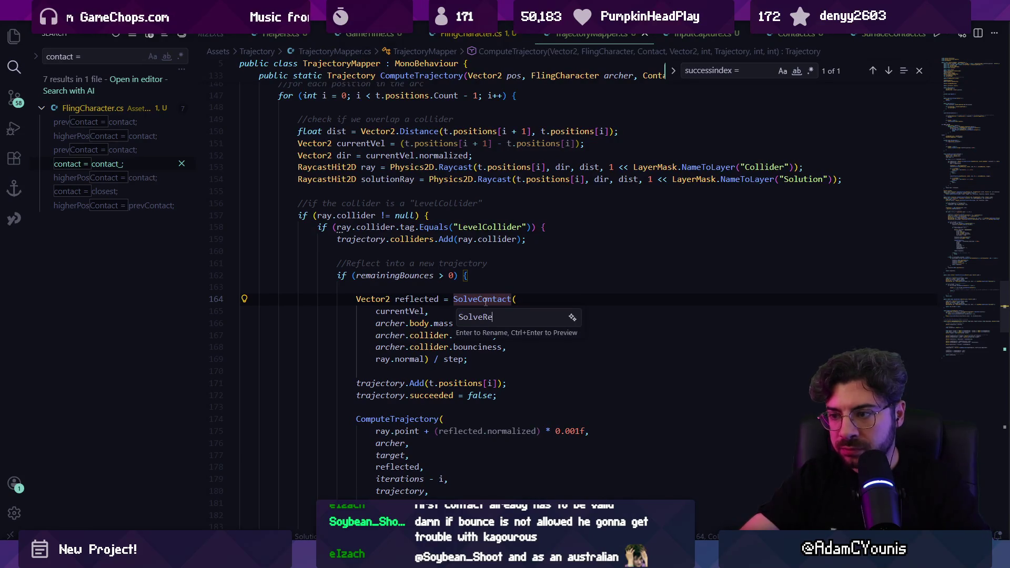
pyautogui.press('Return')
pyautogui.press('Escape')
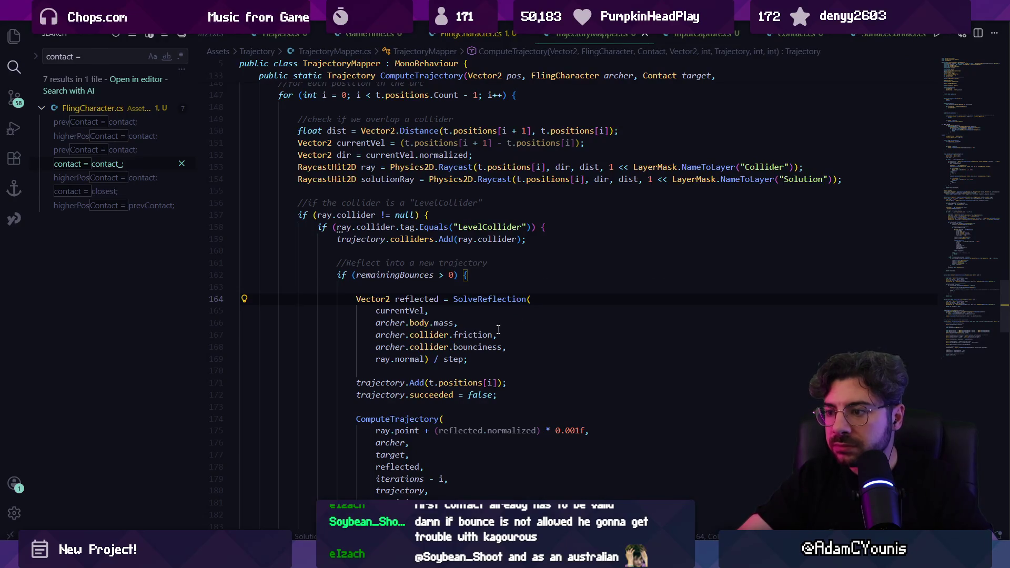
pyautogui.scroll(-5, 498, 329)
pyautogui.scroll(2, 496, 327)
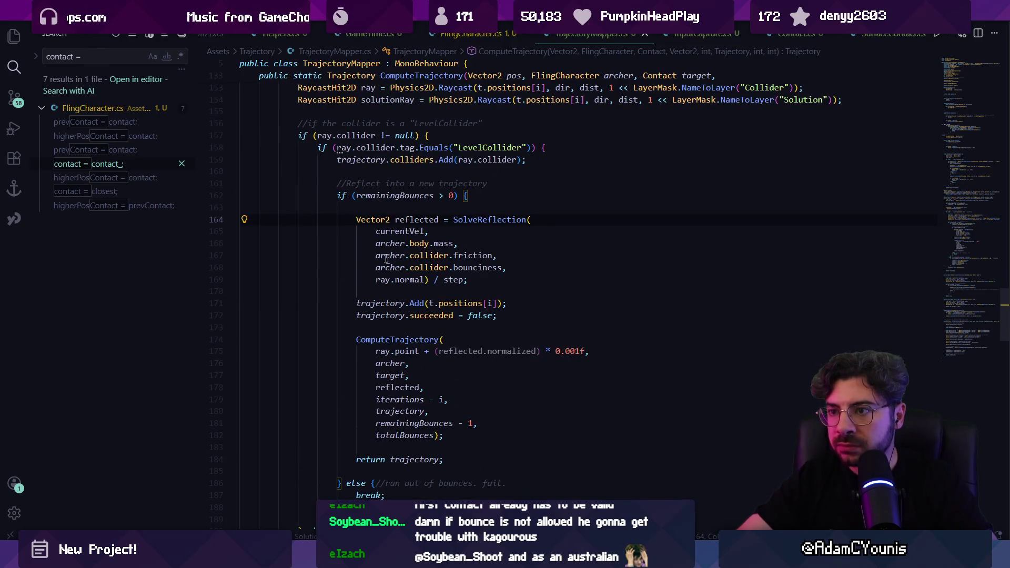
pyautogui.scroll(-2, 338, 227)
pyautogui.scroll(-6, 338, 231)
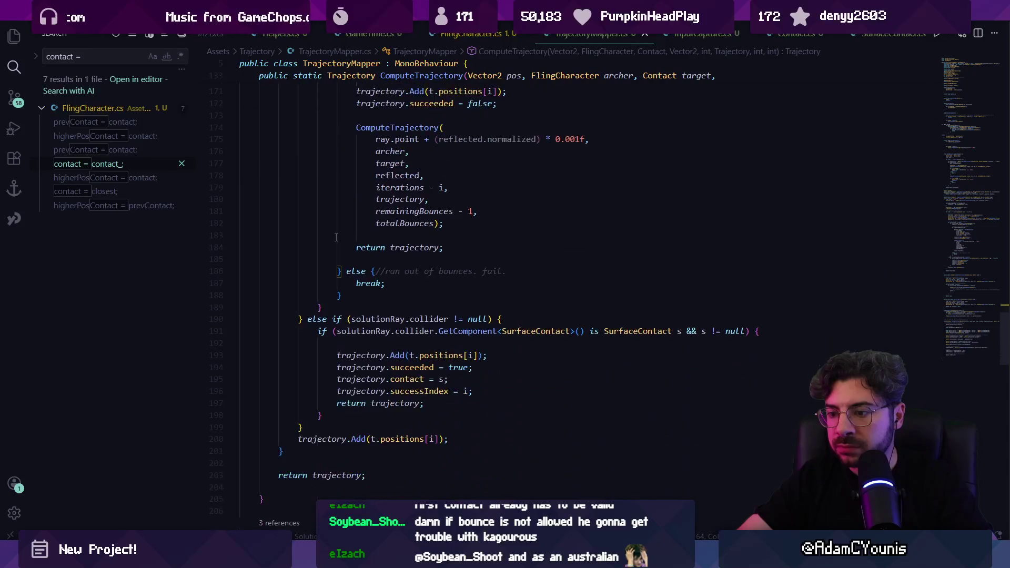
pyautogui.moveTo(304, 267); pyautogui.dragTo(317, 374)
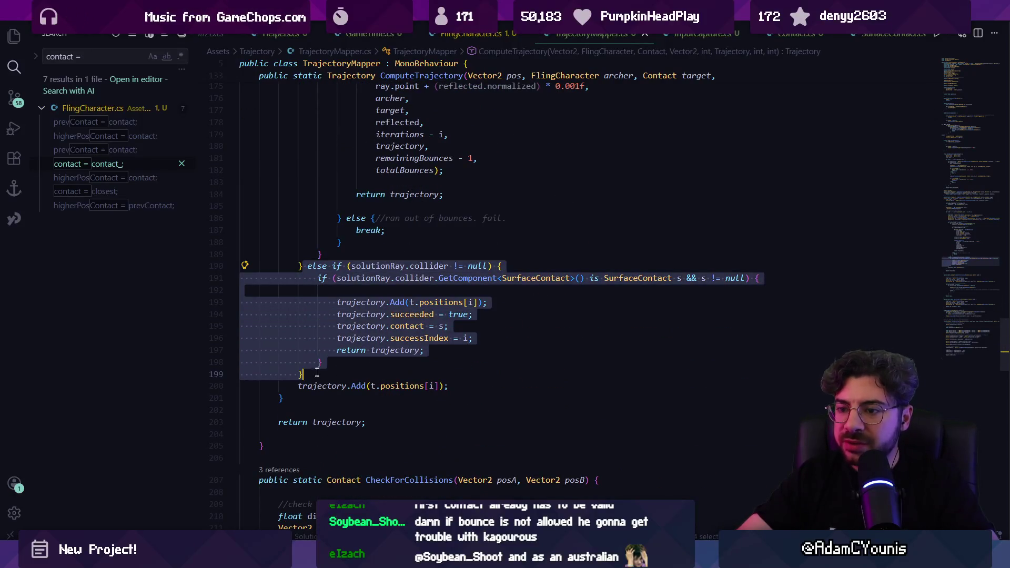
pyautogui.scroll(10, 326, 303)
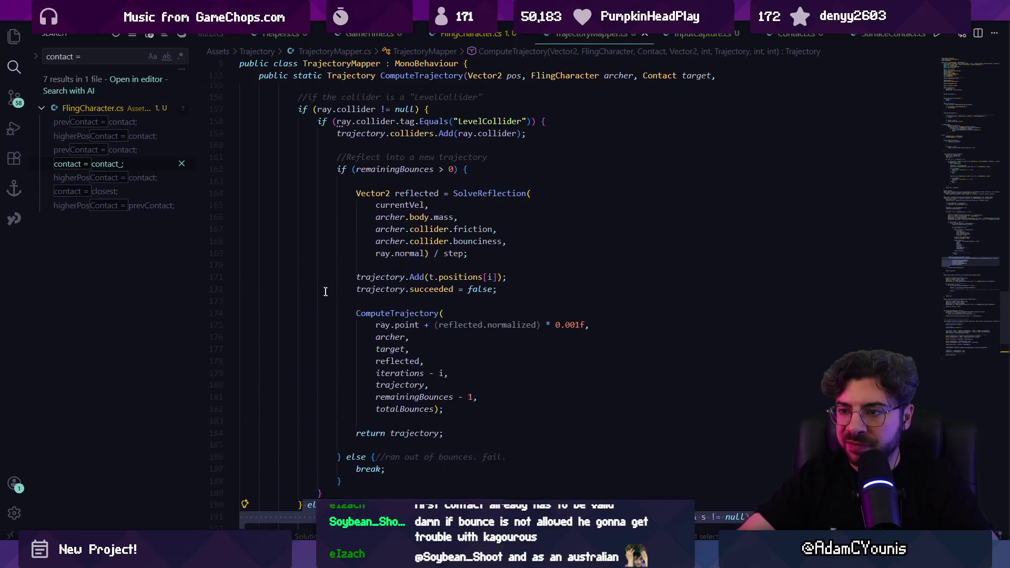
pyautogui.scroll(3, 332, 216)
pyautogui.scroll(-10, 313, 231)
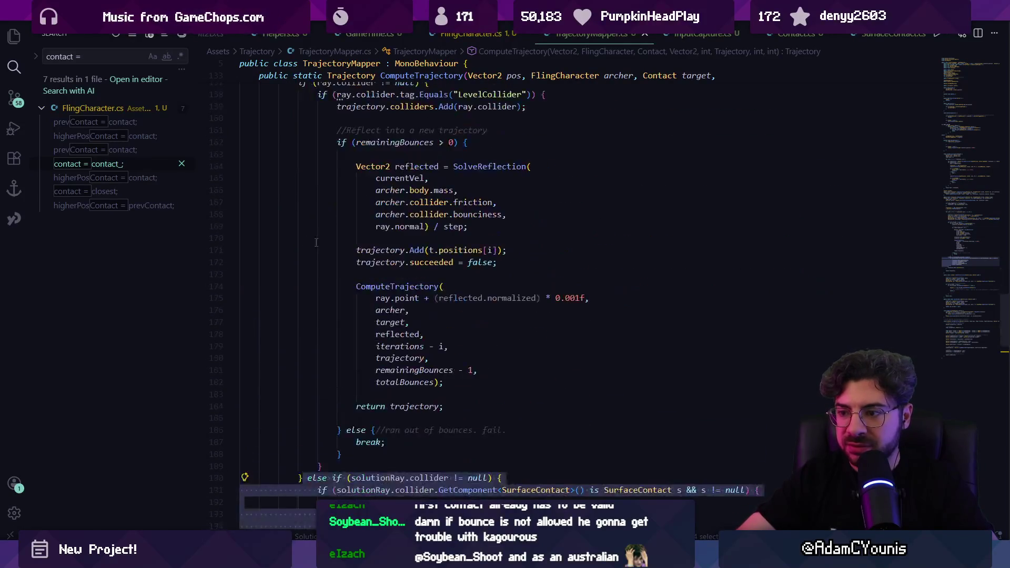
pyautogui.click(406, 357)
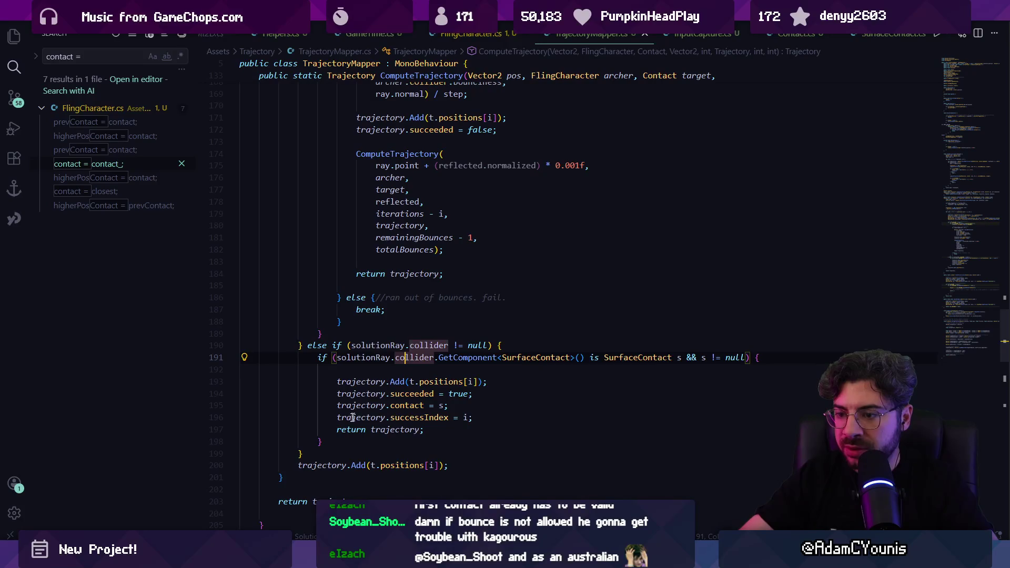
pyautogui.moveTo(314, 454); pyautogui.dragTo(308, 348)
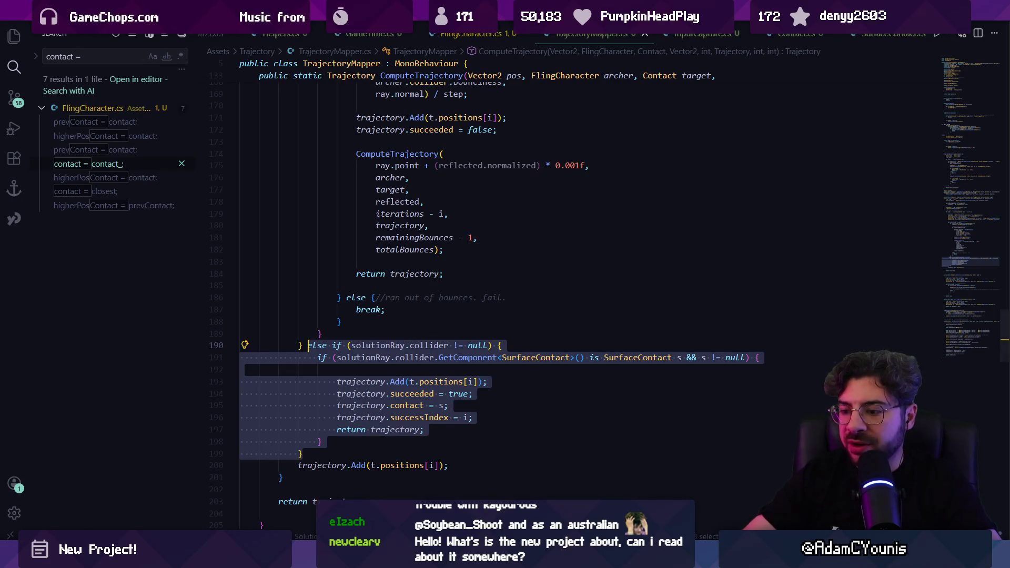
pyautogui.hotkey('alt', 'Tab')
# Step: Scroll and zoom across the Figma storyboard frames and TowerFall reference clip, then return to Unity
pyautogui.scroll(-5, 609, 383)
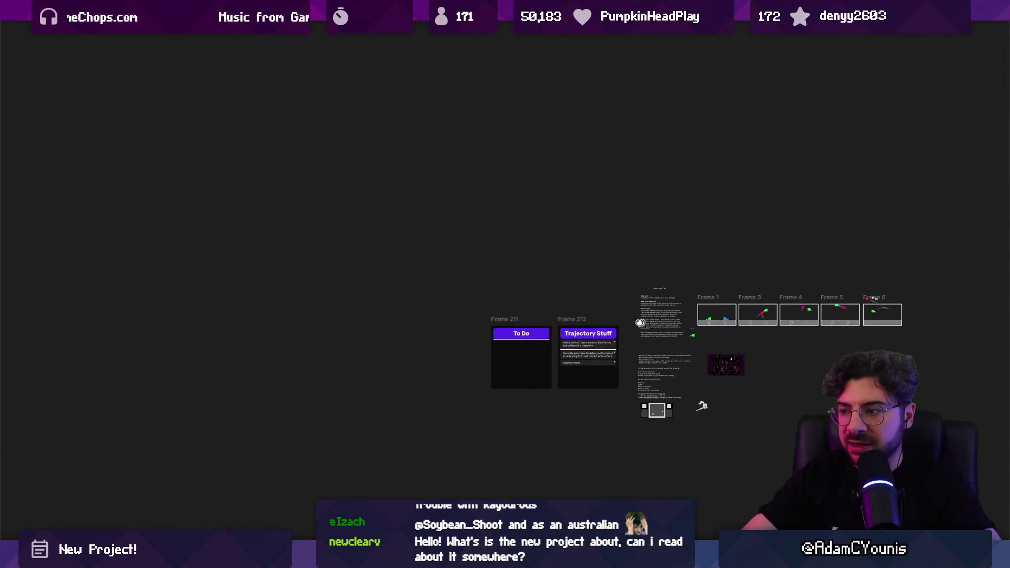
pyautogui.scroll(5, 541, 322)
pyautogui.scroll(5, 169, 192)
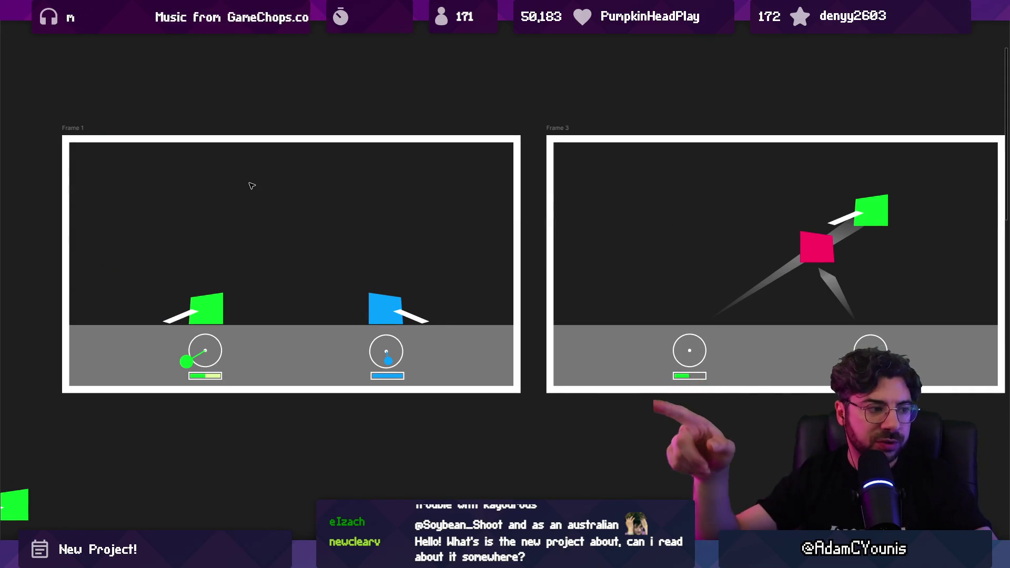
pyautogui.scroll(-3, 289, 226)
pyautogui.scroll(3, 353, 273)
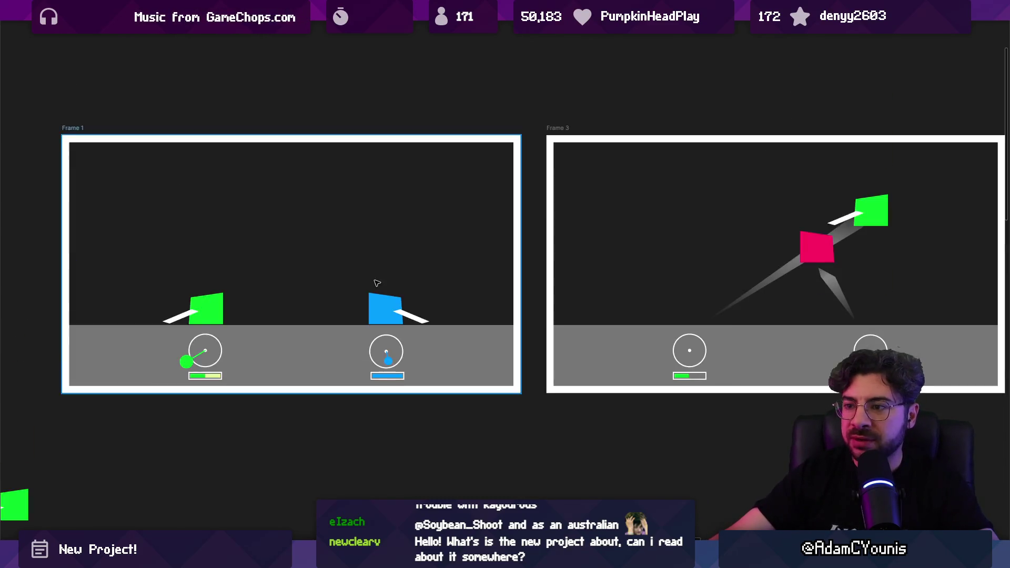
pyautogui.scroll(-5, 374, 284)
pyautogui.scroll(-2, 519, 300)
pyautogui.scroll(10, 475, 348)
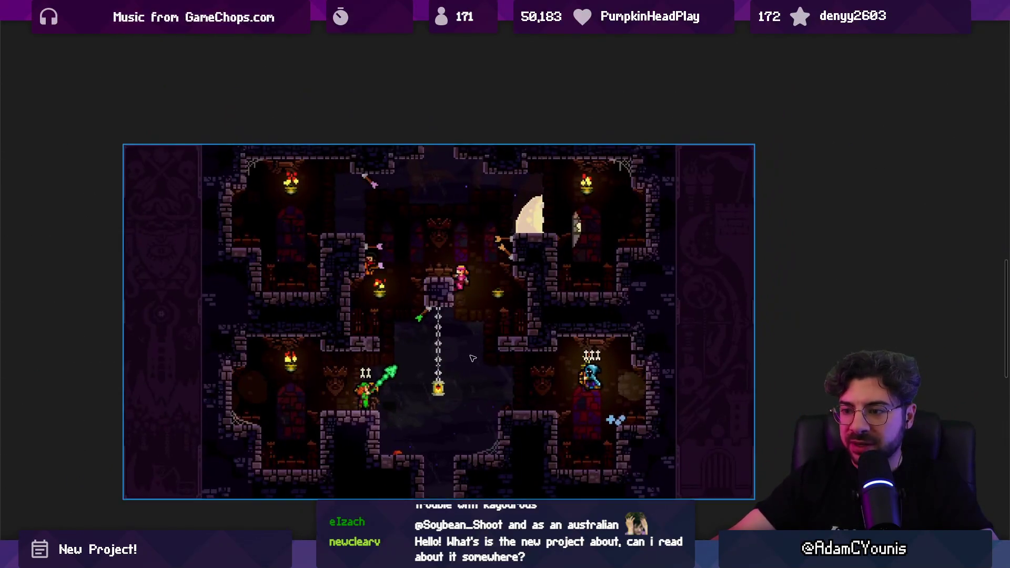
pyautogui.scroll(-1, 476, 349)
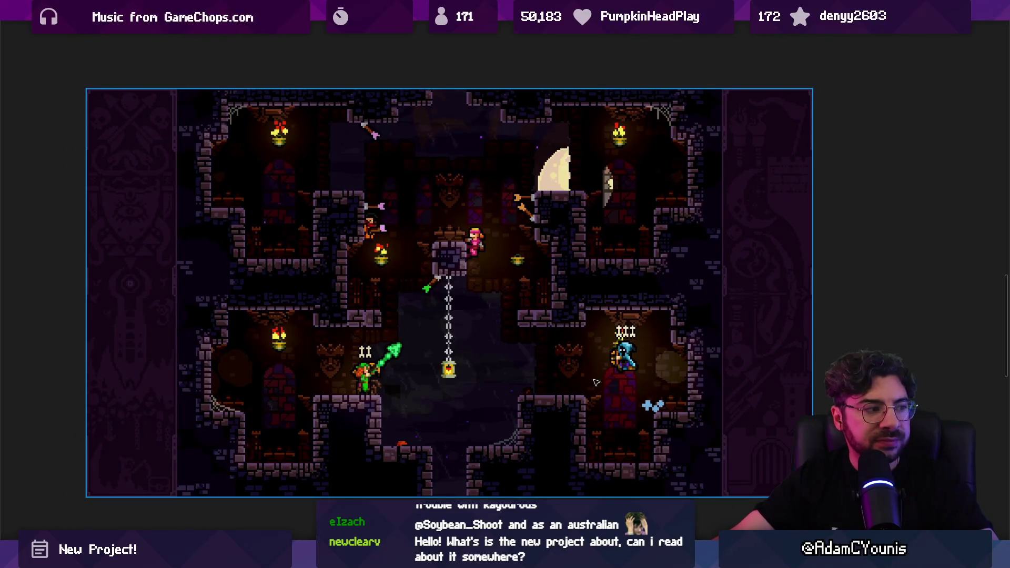
pyautogui.scroll(-6, 620, 376)
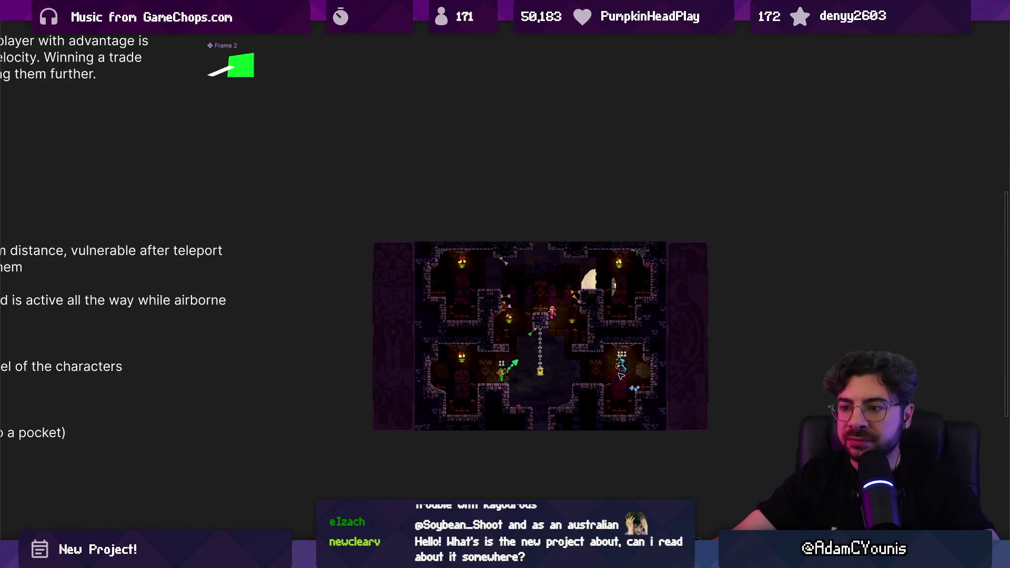
pyautogui.moveTo(343, 559)
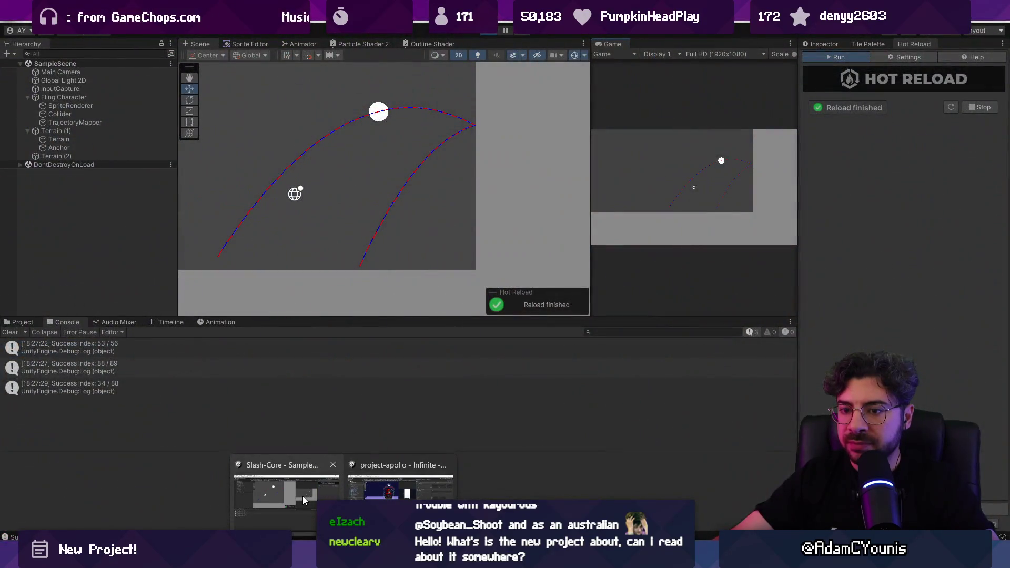
pyautogui.click(303, 499)
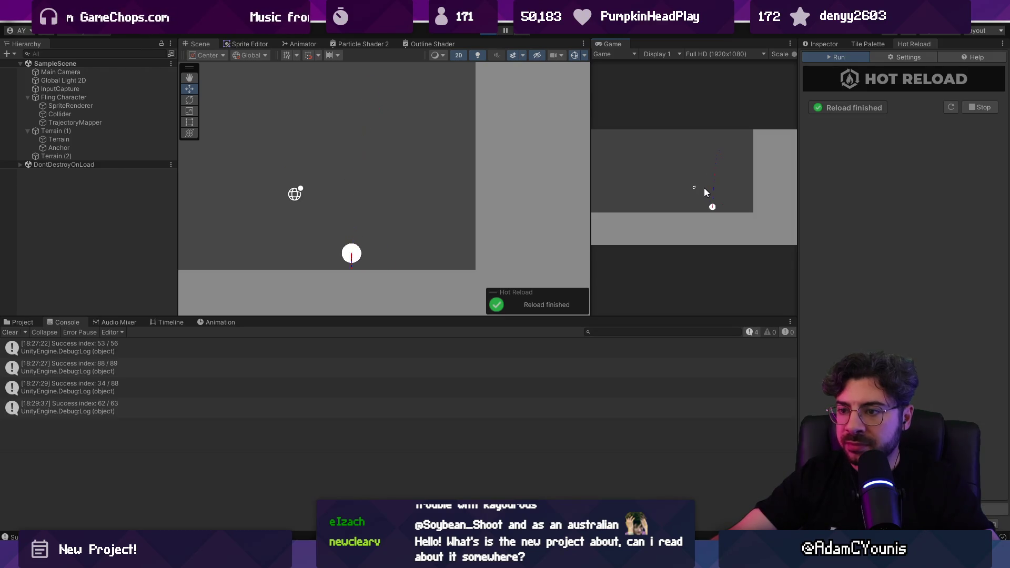
# Step: Fling the character off the wall to log 'Success index: 55 / 68', then go back to the code editor
pyautogui.moveTo(696, 196); pyautogui.dragTo(678, 220)
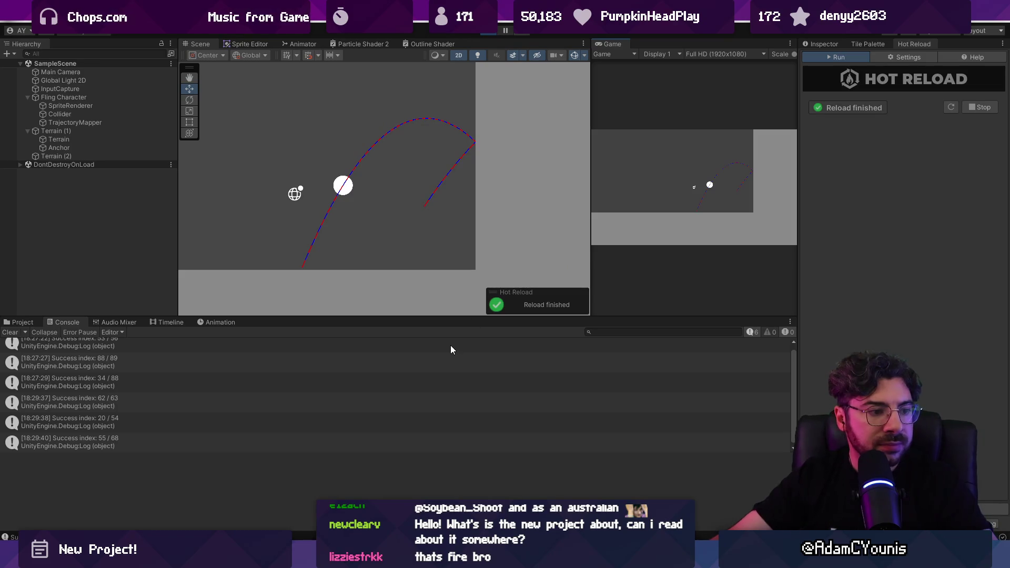
pyautogui.hotkey('alt', 'Tab')
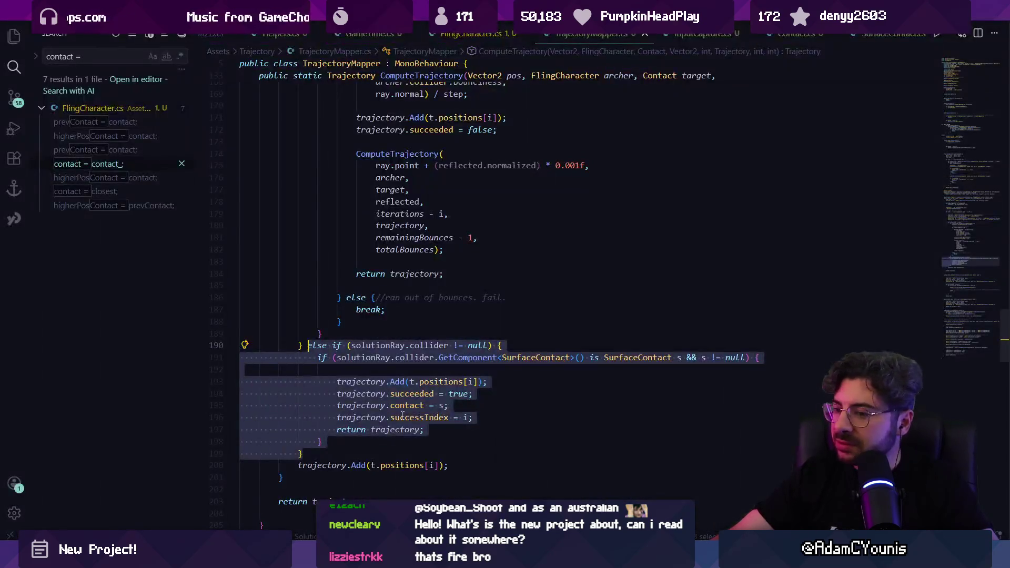
# Step: Delete the 'else' on line 190 so the solution-contact check becomes its own if statement
pyautogui.click(323, 346)
pyautogui.scroll(7, 319, 340)
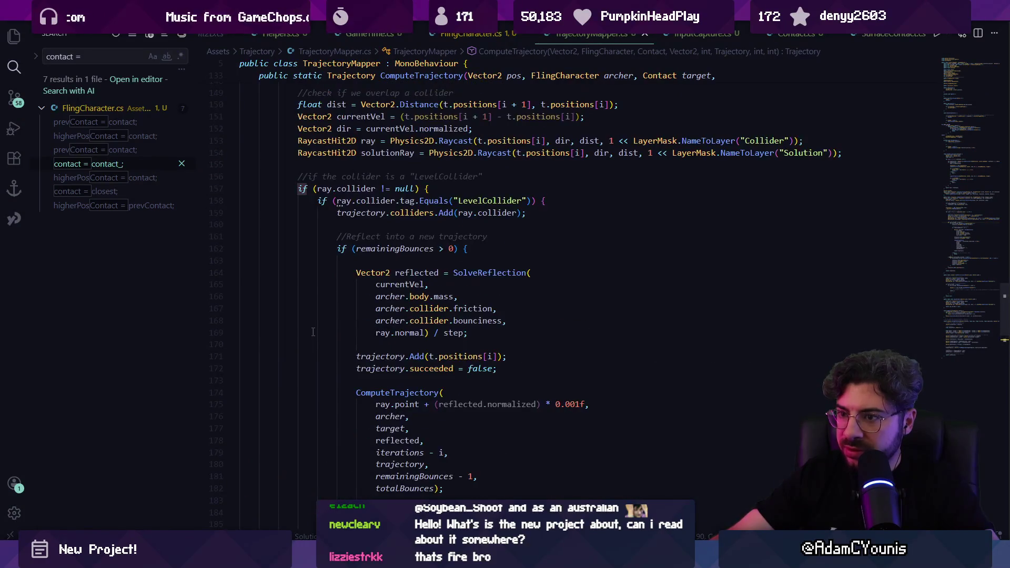
pyautogui.scroll(-7, 305, 368)
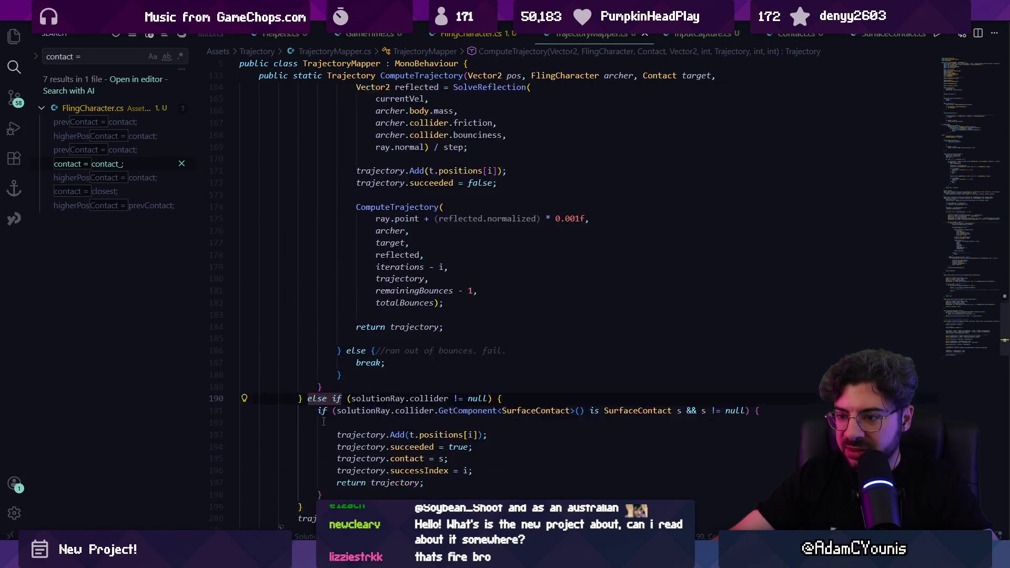
pyautogui.hotkey('ctrl', 'shift', 'Right')
pyautogui.press('BackSpace')
pyautogui.press('Return')
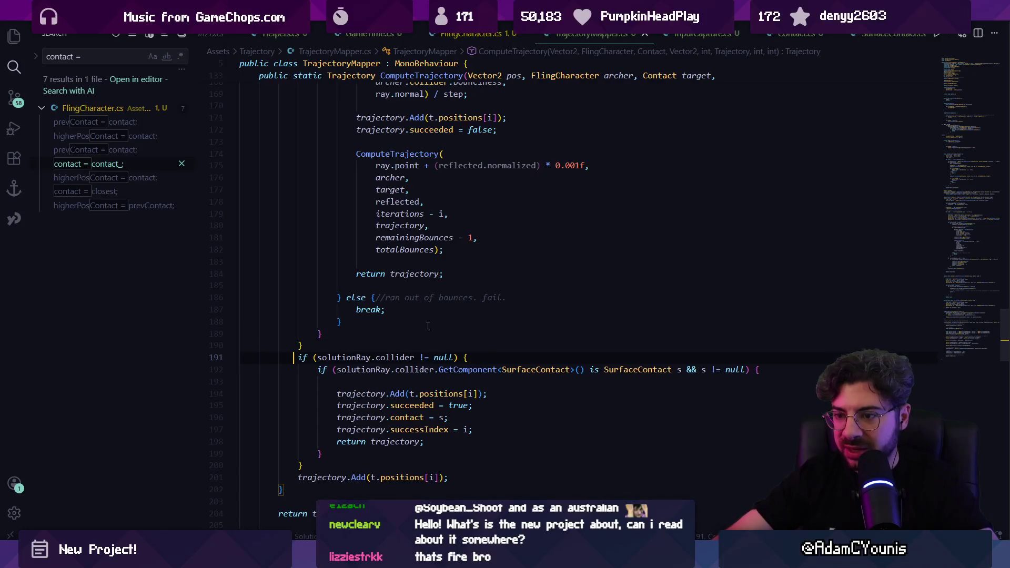
pyautogui.scroll(-2, 417, 319)
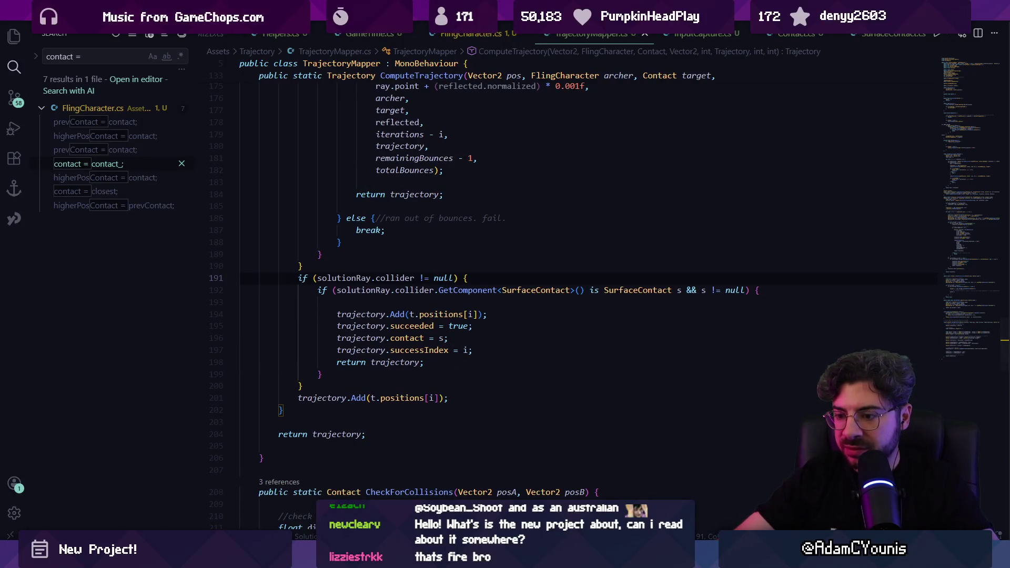
pyautogui.click(400, 490)
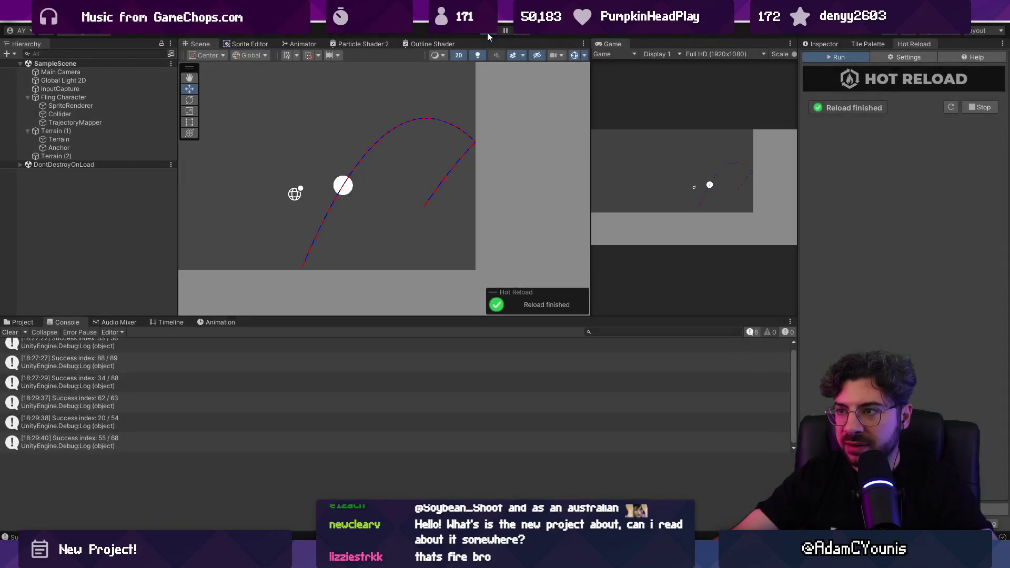
# Step: Restart Play mode and fling the ball several times, logging success indices 58, 31 and 69, then return to the code
pyautogui.click(487, 33)
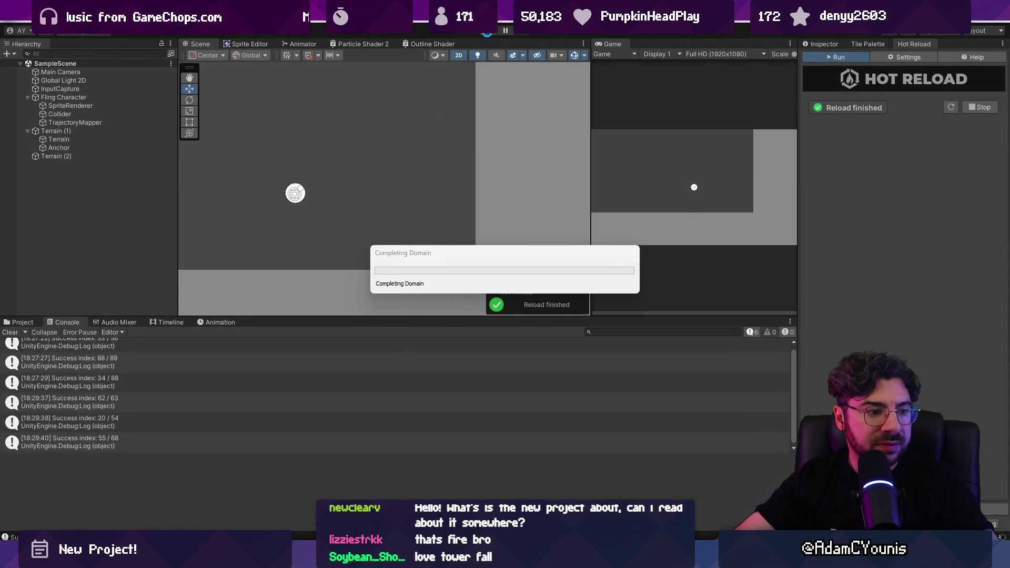
pyautogui.click(488, 35)
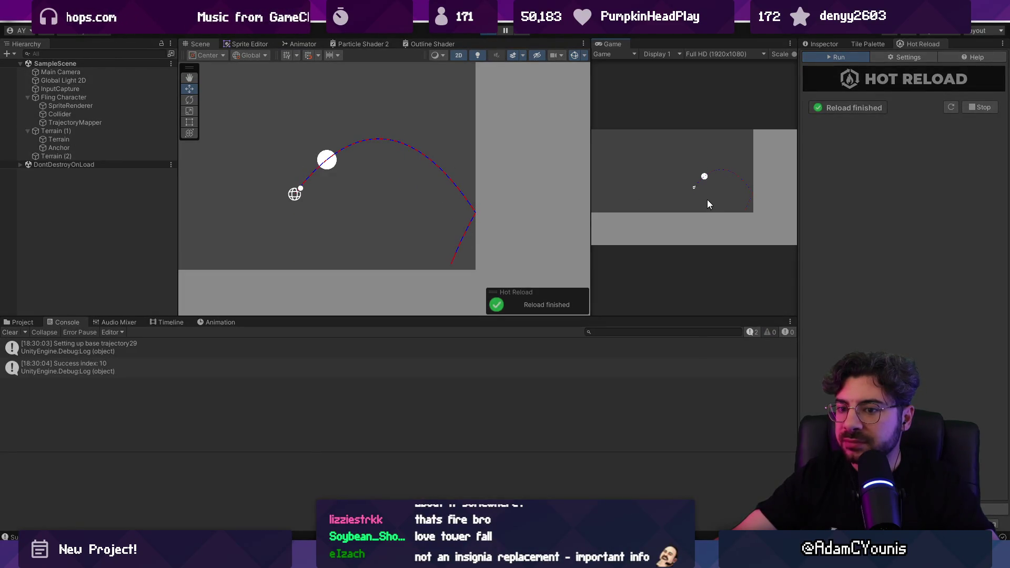
pyautogui.moveTo(707, 200); pyautogui.dragTo(693, 217)
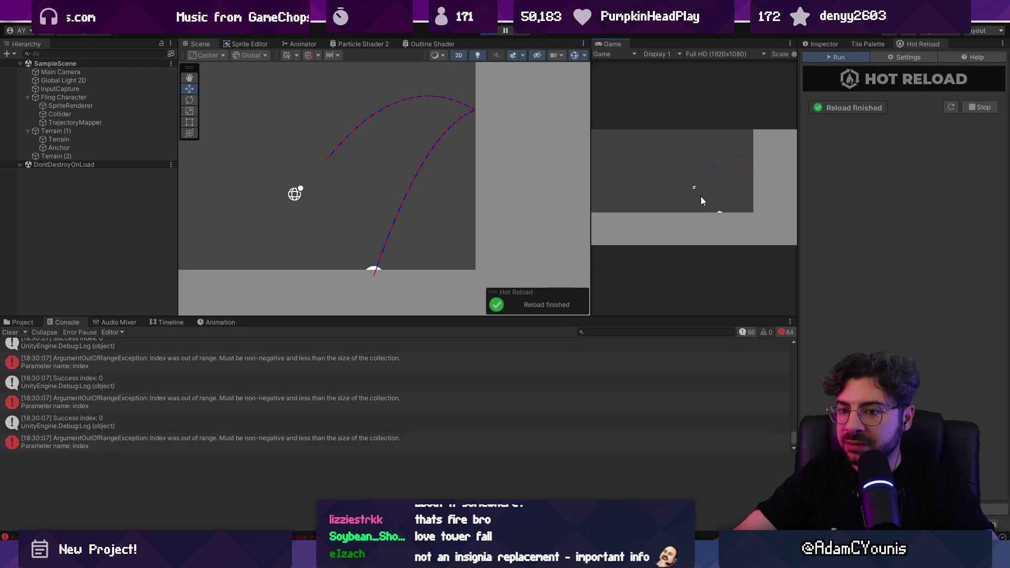
pyautogui.click(483, 34)
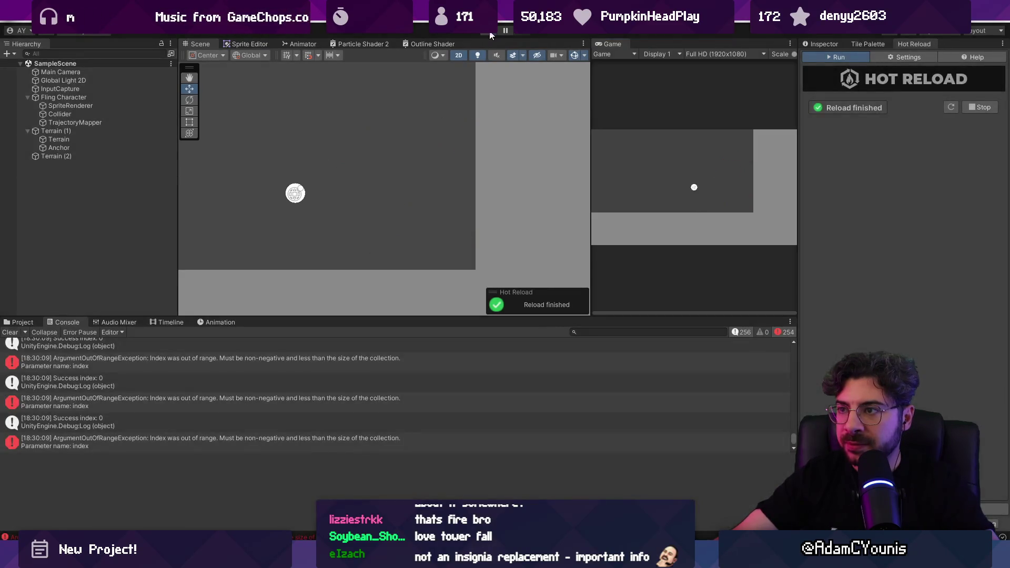
pyautogui.click(483, 35)
pyautogui.moveTo(653, 185); pyautogui.dragTo(692, 199)
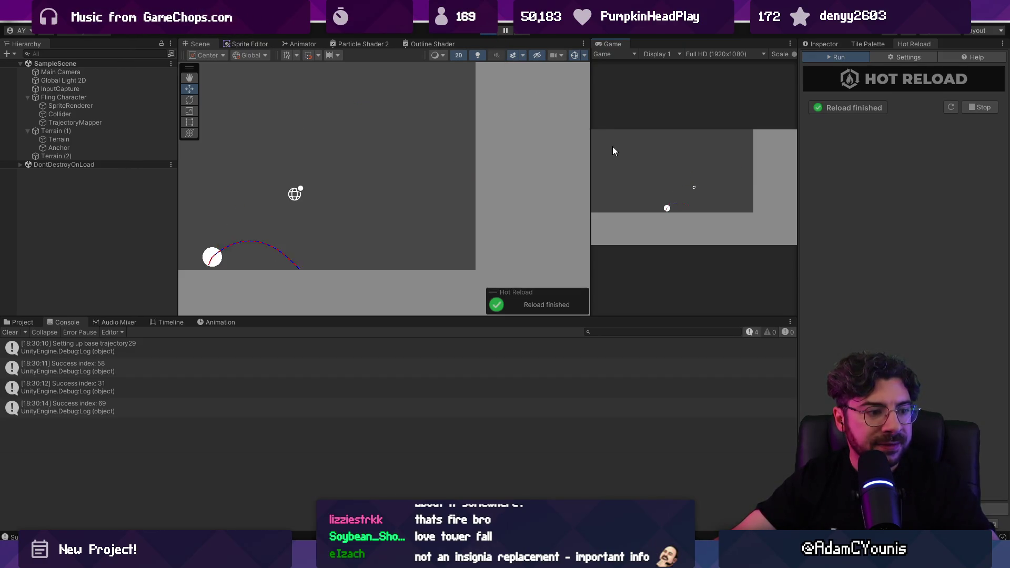
pyautogui.moveTo(610, 149); pyautogui.dragTo(592, 164)
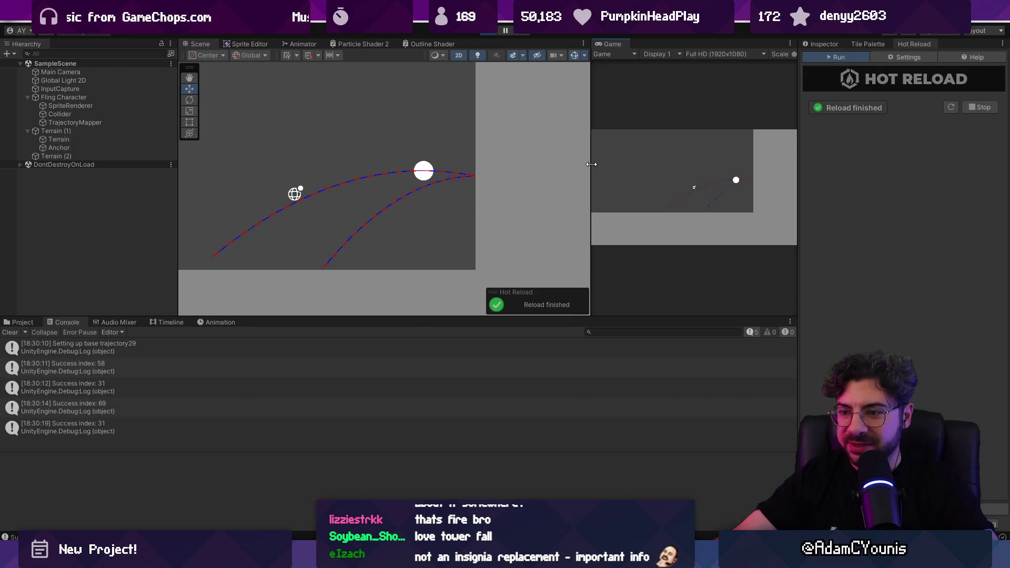
pyautogui.click(497, 30)
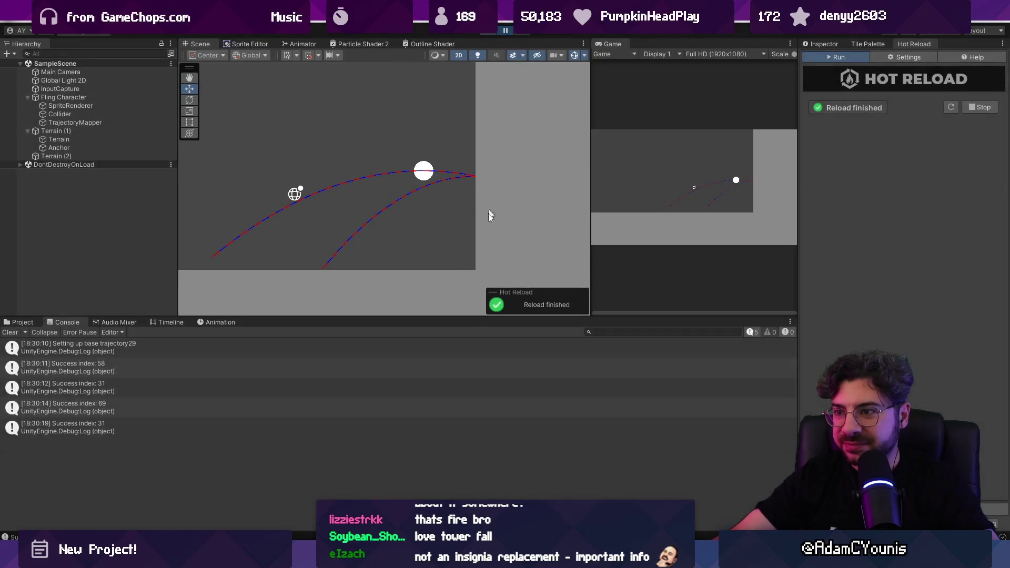
pyautogui.hotkey('alt', 'Tab')
pyautogui.click(400, 301)
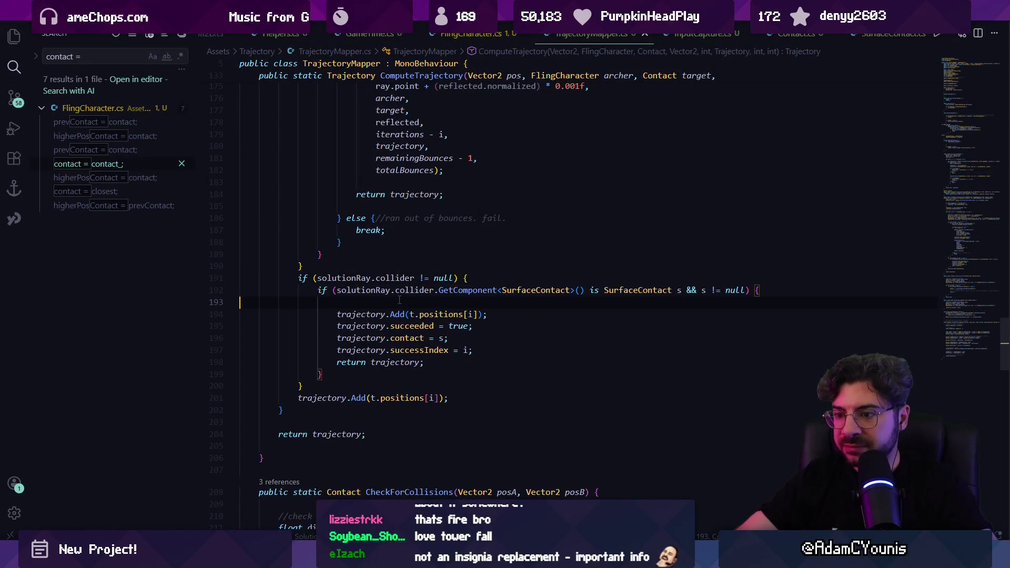
# Step: In the success branch, add Debug.Log("succeeding at index " + i) below the contact assignment
pyautogui.scroll(-7, 399, 300)
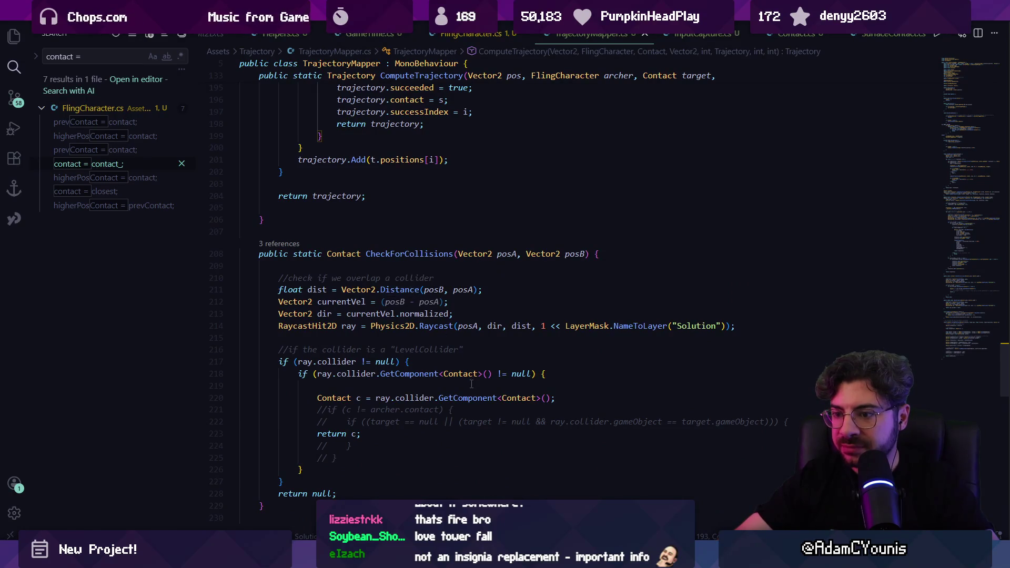
pyautogui.hotkey('ctrl', 'f')
pyautogui.write('succeee')
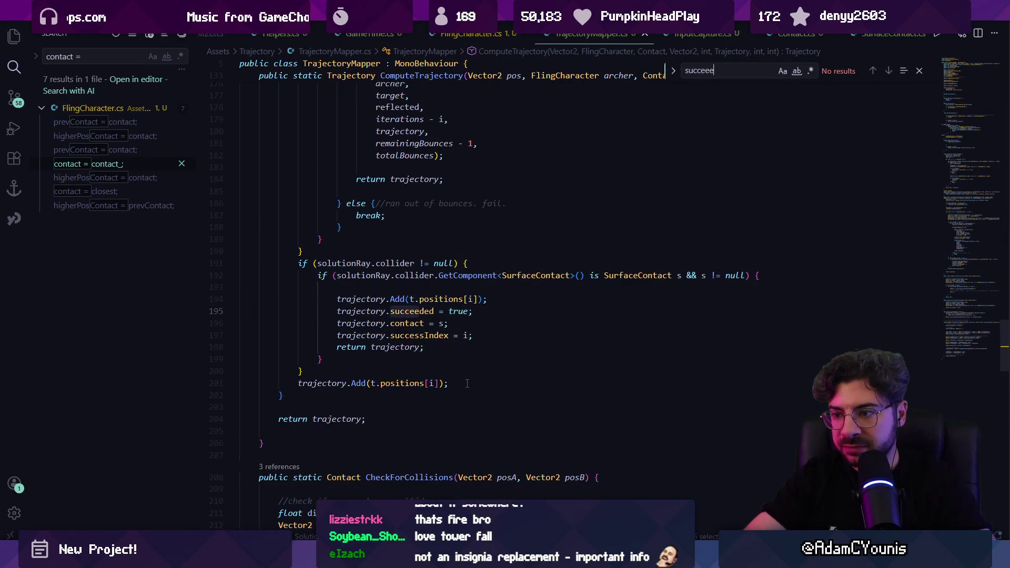
pyautogui.press('Escape')
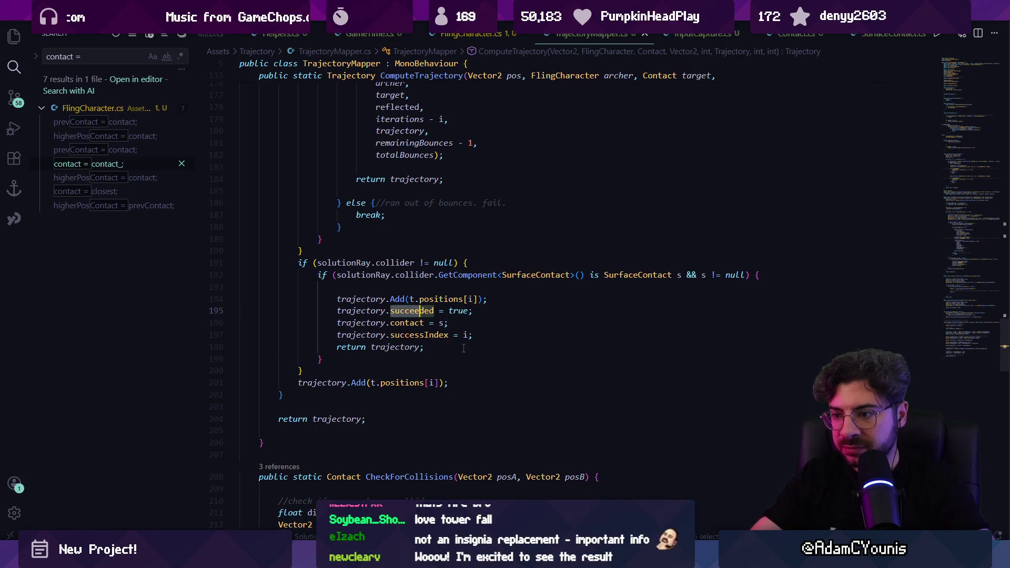
pyautogui.click(493, 322)
pyautogui.press('Return')
pyautogui.write('Debug')
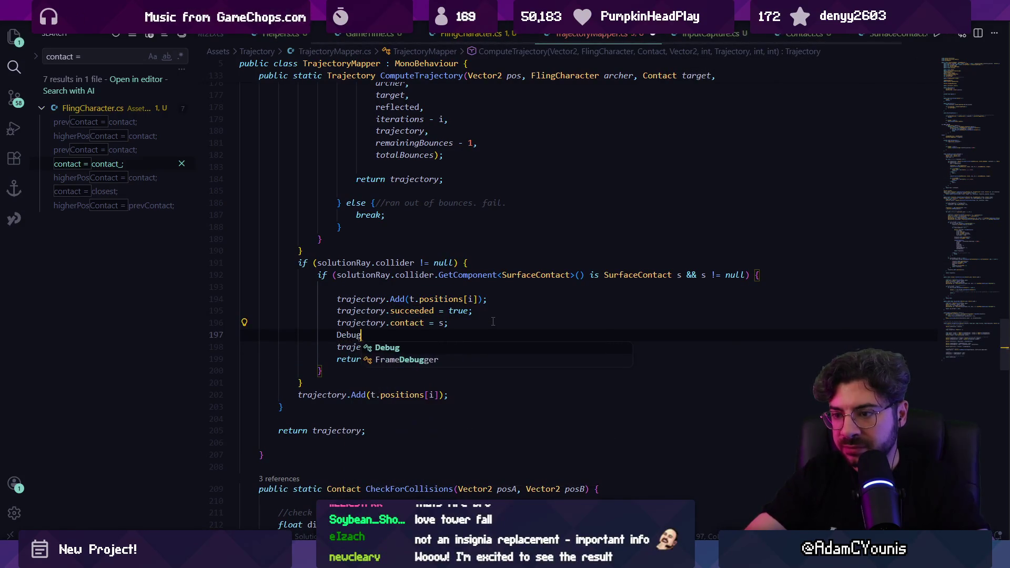
pyautogui.press('Tab')
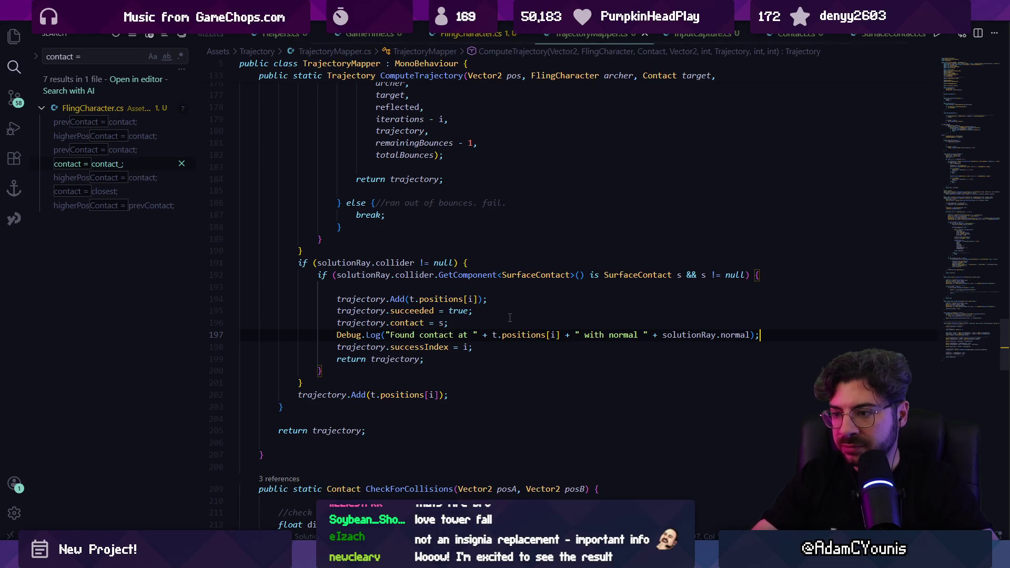
pyautogui.hotkey('shift', 'Home')
pyautogui.hotkey('ctrl', 'shift', 'Right')
pyautogui.hotkey('ctrl', 'shift', 'Right')
pyautogui.hotkey('ctrl', 'shift', 'Right')
pyautogui.press('BackSpace')
pyautogui.write('"succeed')
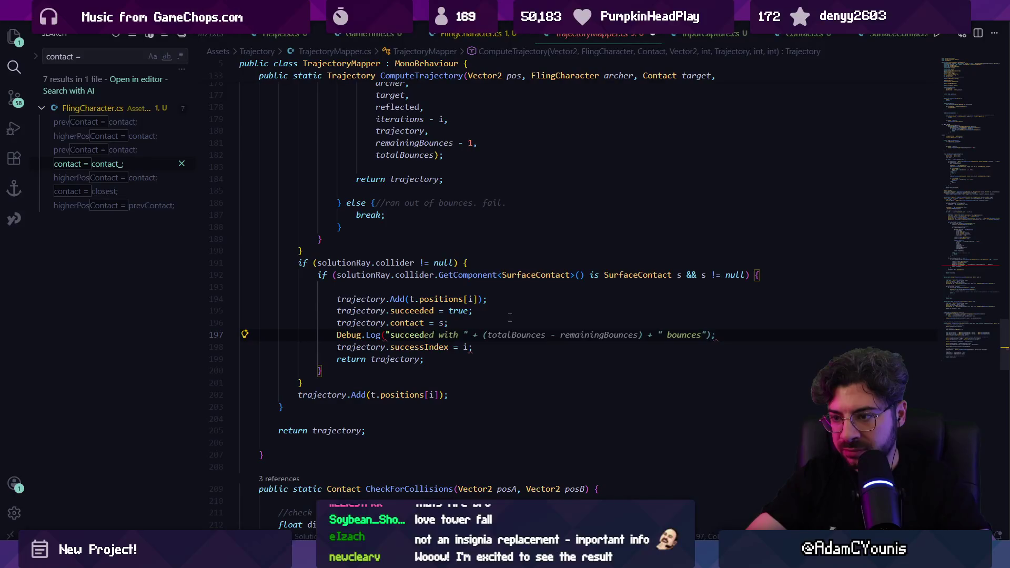
pyautogui.write('ing at index " + i')
# Step: Save TrajectoryMapper.cs and return to the Unity editor
pyautogui.hotkey('ctrl', 's')
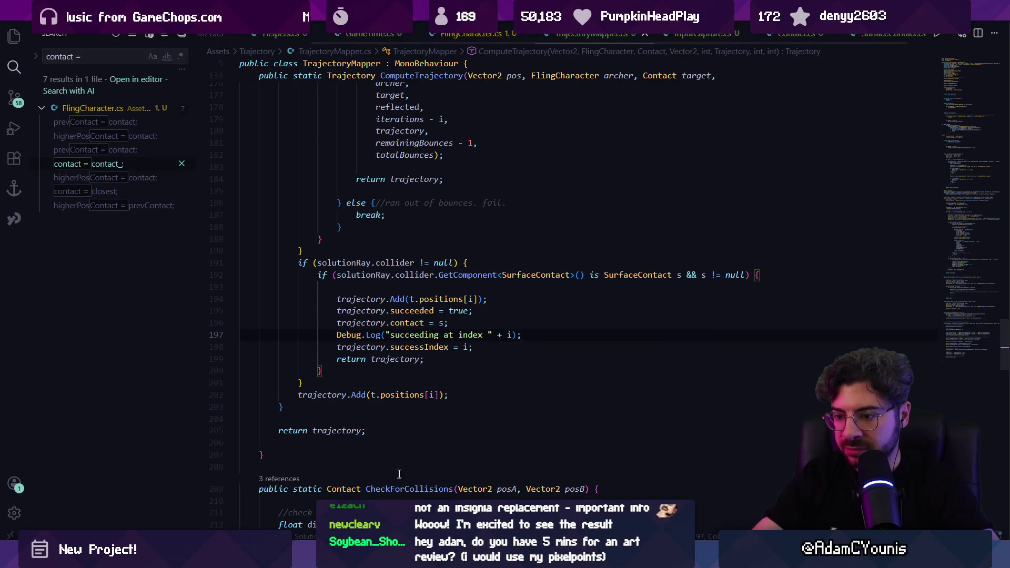
pyautogui.moveTo(335, 558)
pyautogui.click(314, 464)
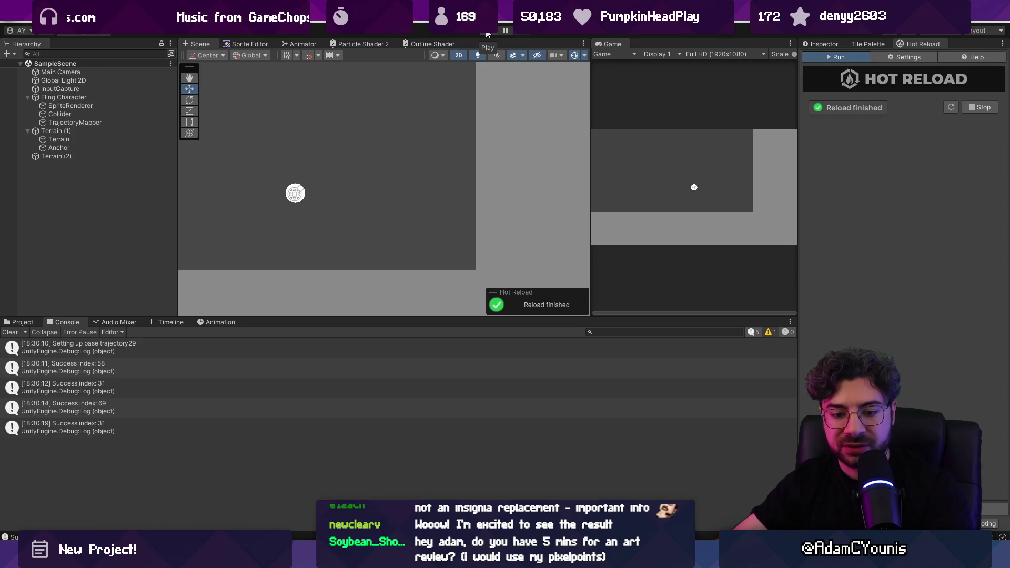
# Step: Play-test an aimed fling whose arc bounces off the wall, logging Success index 21, then return to VS Code
pyautogui.click(487, 34)
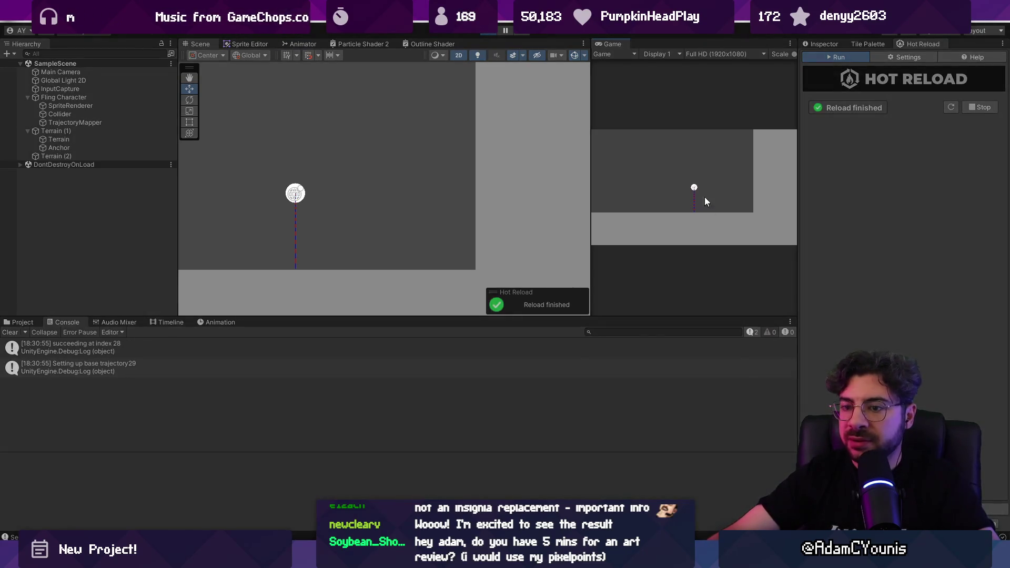
pyautogui.moveTo(714, 188); pyautogui.dragTo(703, 201)
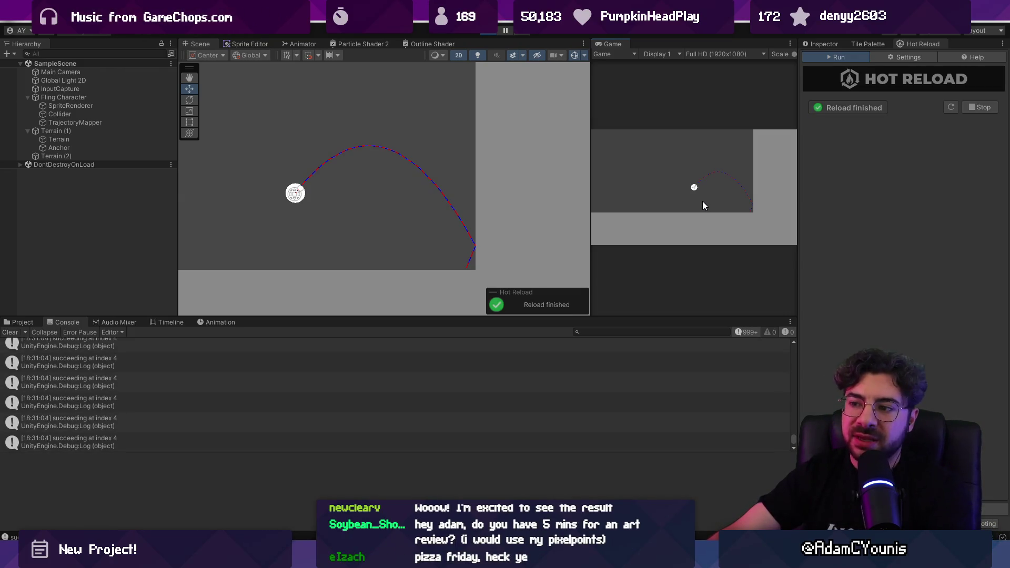
pyautogui.moveTo(703, 202); pyautogui.dragTo(700, 203)
pyautogui.click(488, 32)
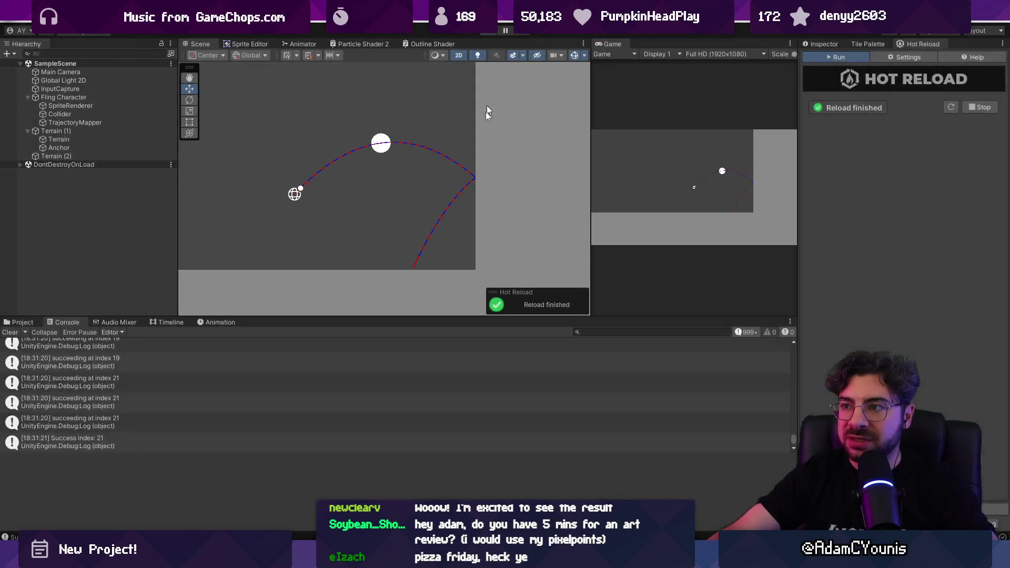
pyautogui.hotkey('alt', 'Tab')
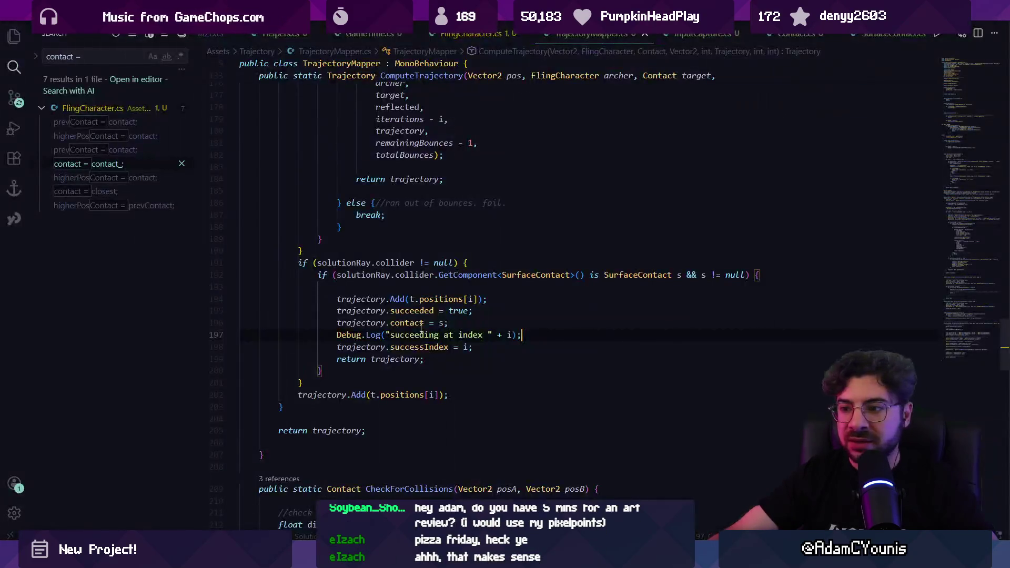
# Step: Delete the succeeding-at-index Debug.Log line and save the file
pyautogui.tripleClick(470, 335)
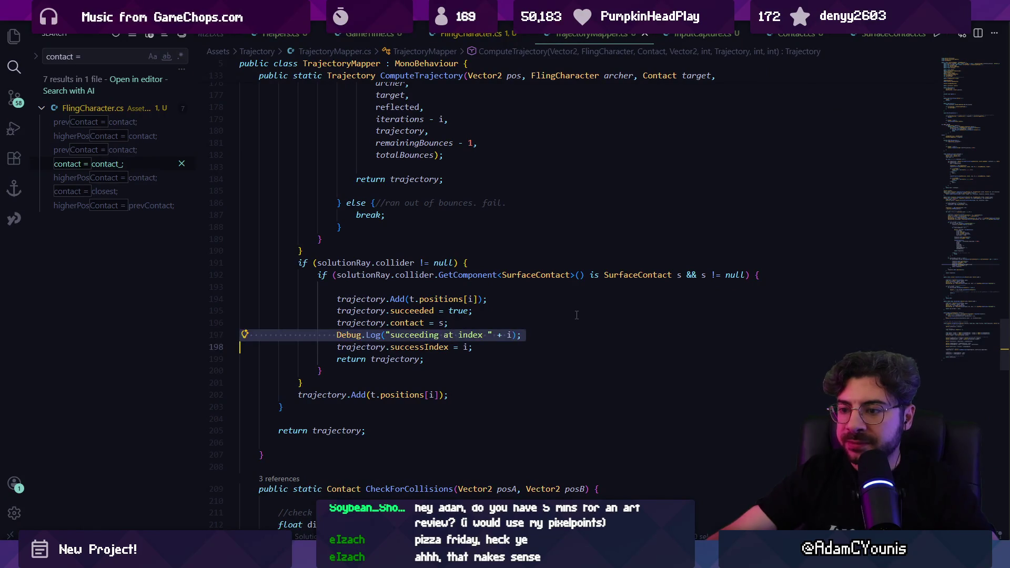
pyautogui.press('BackSpace')
pyautogui.hotkey('ctrl', 's')
# Step: Replace the successIndex value i with t.positions.Count - 1, save, and return to Unity
pyautogui.click(464, 335)
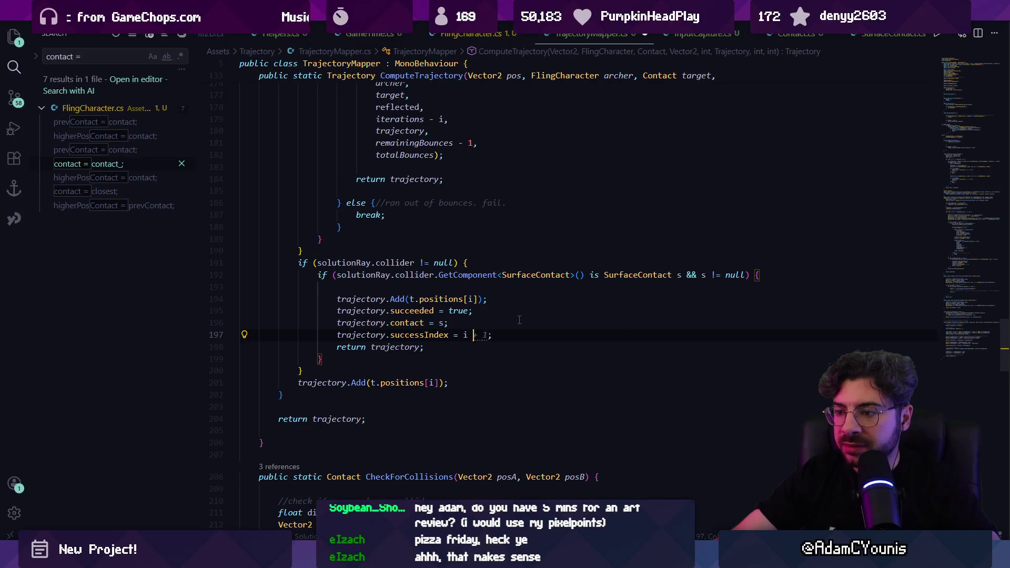
pyautogui.scroll(15, 519, 320)
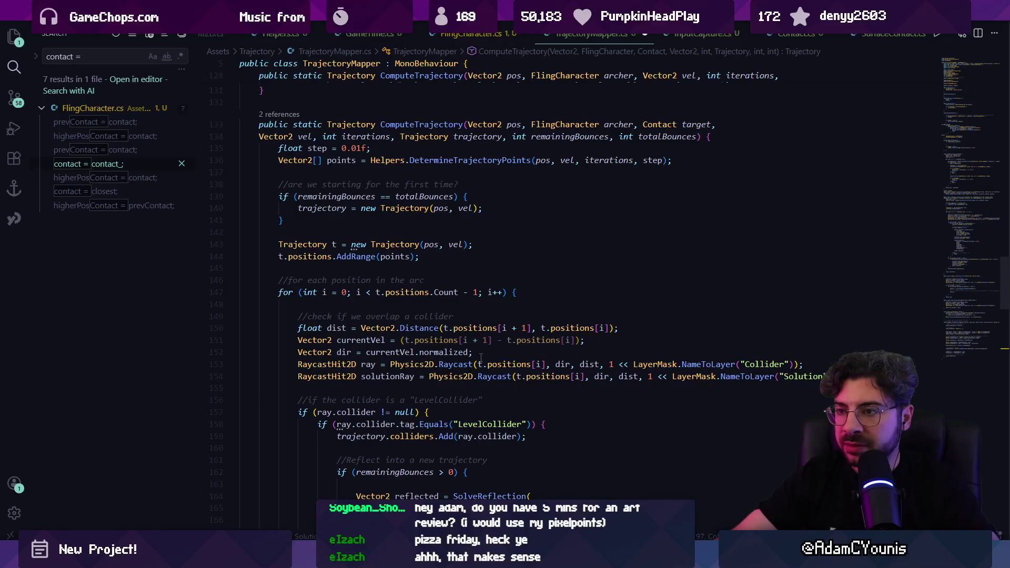
pyautogui.scroll(-15, 481, 358)
pyautogui.press('BackSpace')
pyautogui.press('BackSpace')
pyautogui.write('i')
pyautogui.press('BackSpace')
pyautogui.write('t.positions.count')
pyautogui.press('Tab')
pyautogui.hotkey('ctrl', 's')
pyautogui.press('Tab')
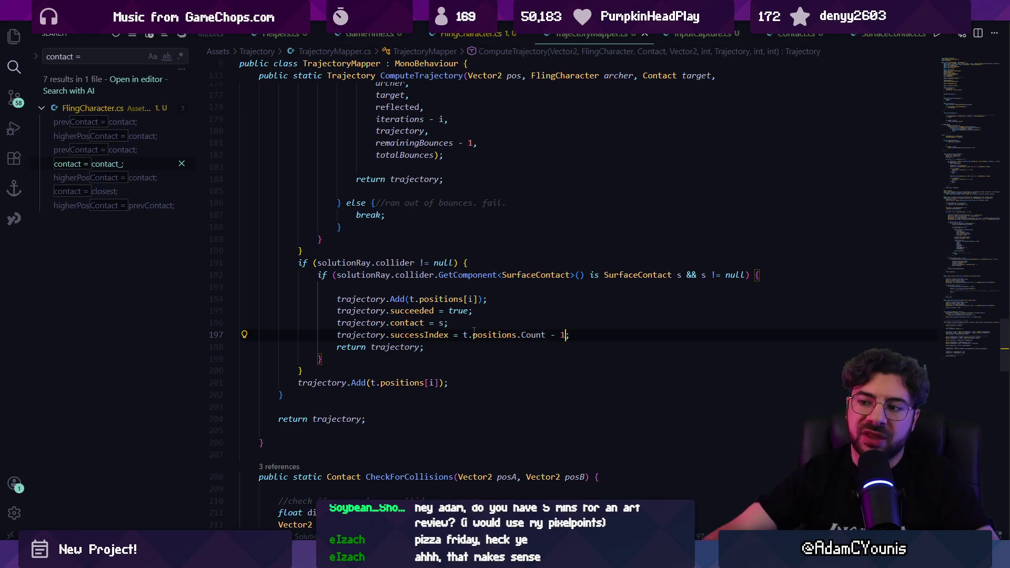
pyautogui.press('super+2')
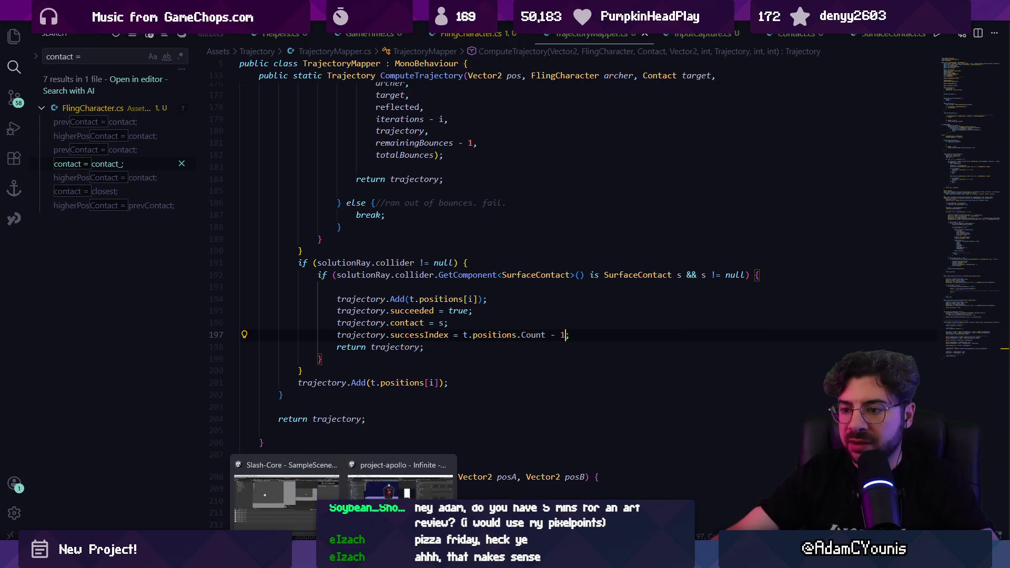
pyautogui.click(322, 488)
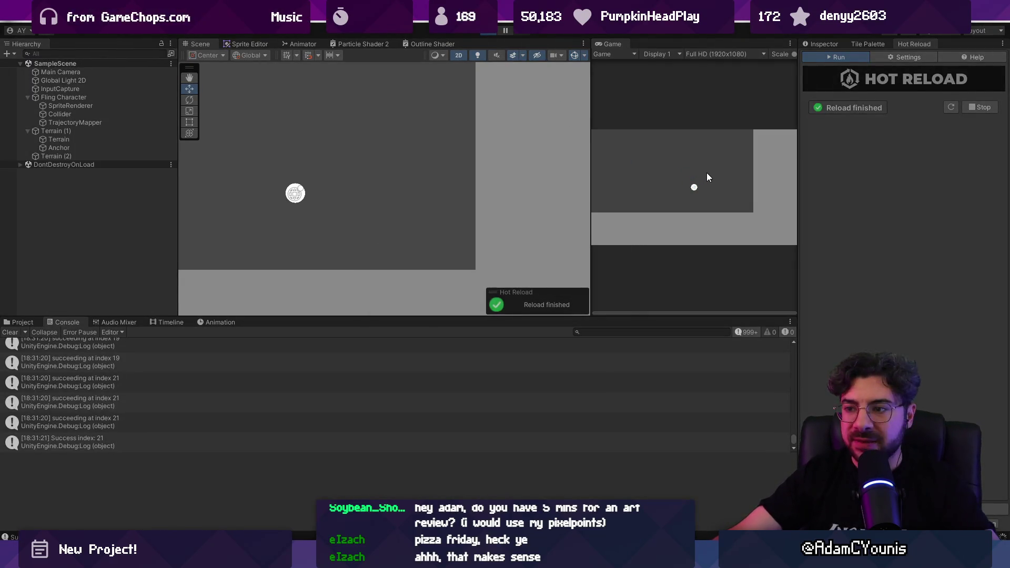
# Step: Fling with the new index, then open the ArgumentOutOfRangeException's Trajectory.cs:82 source line from the Console
pyautogui.click(700, 192)
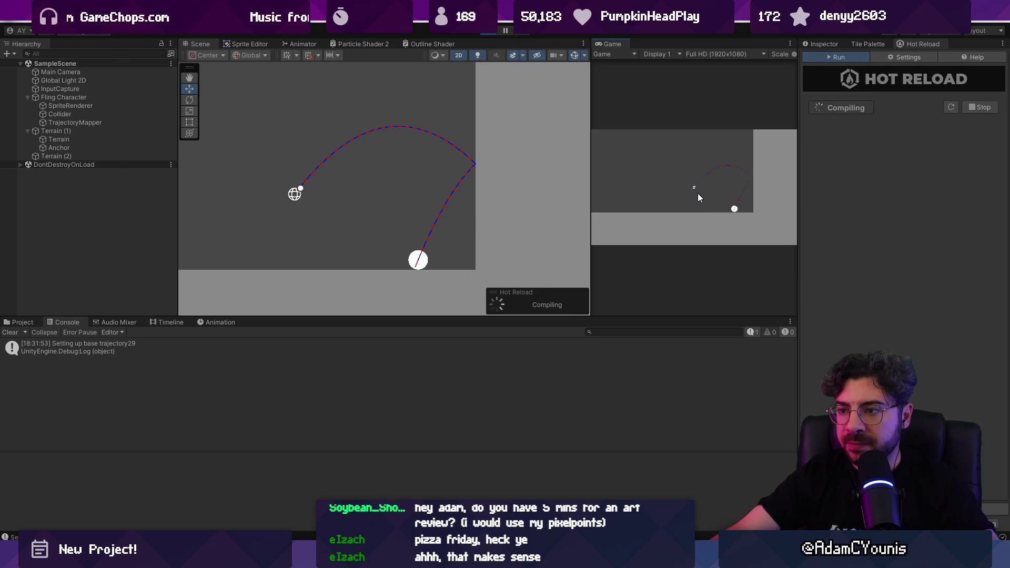
pyautogui.click(485, 32)
pyautogui.click(299, 358)
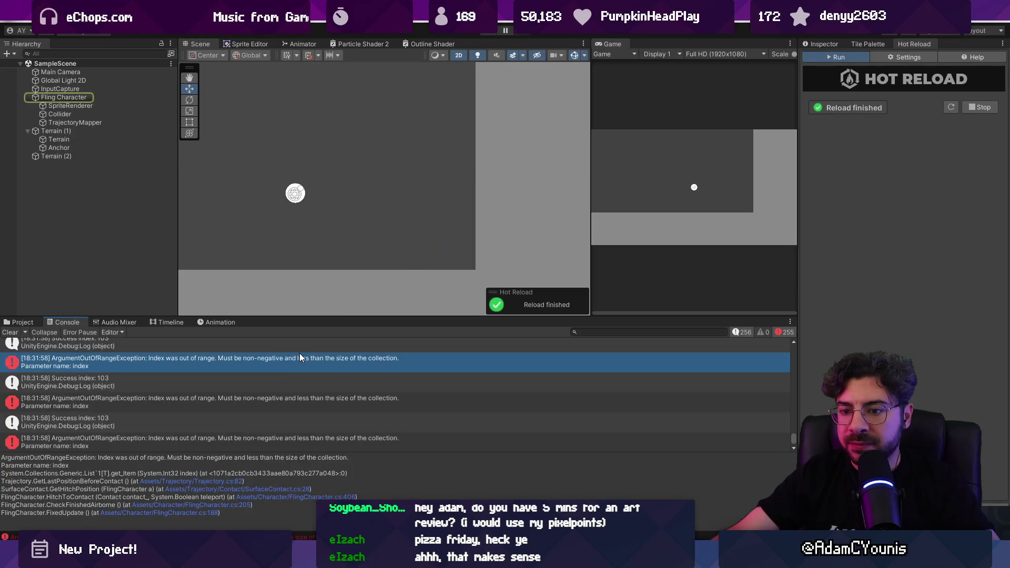
pyautogui.click(207, 481)
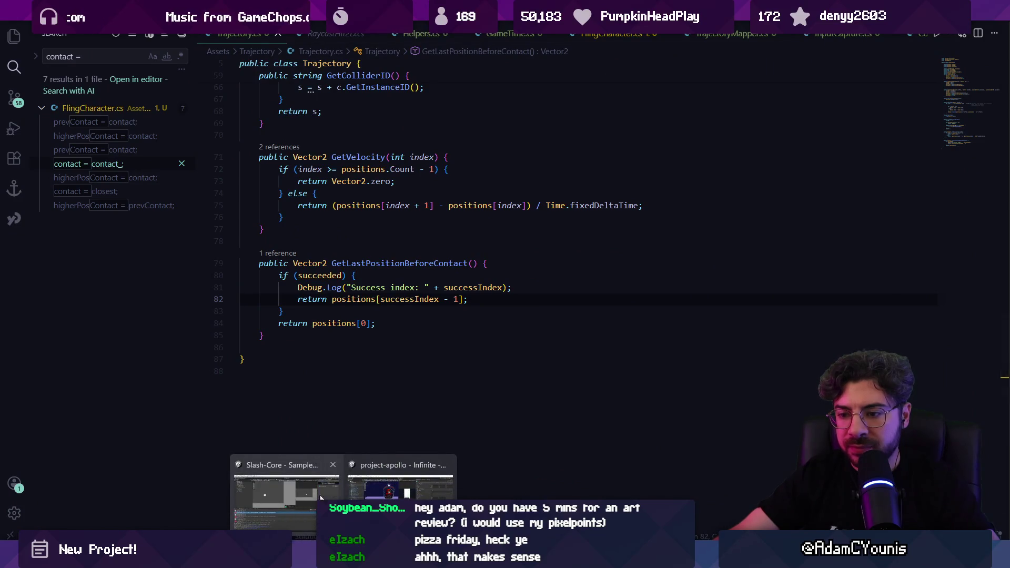
# Step: Append + " / " + positions.Count to the Success index log on line 81, then return to Unity
pyautogui.click(263, 477)
pyautogui.scroll(-1, 232, 377)
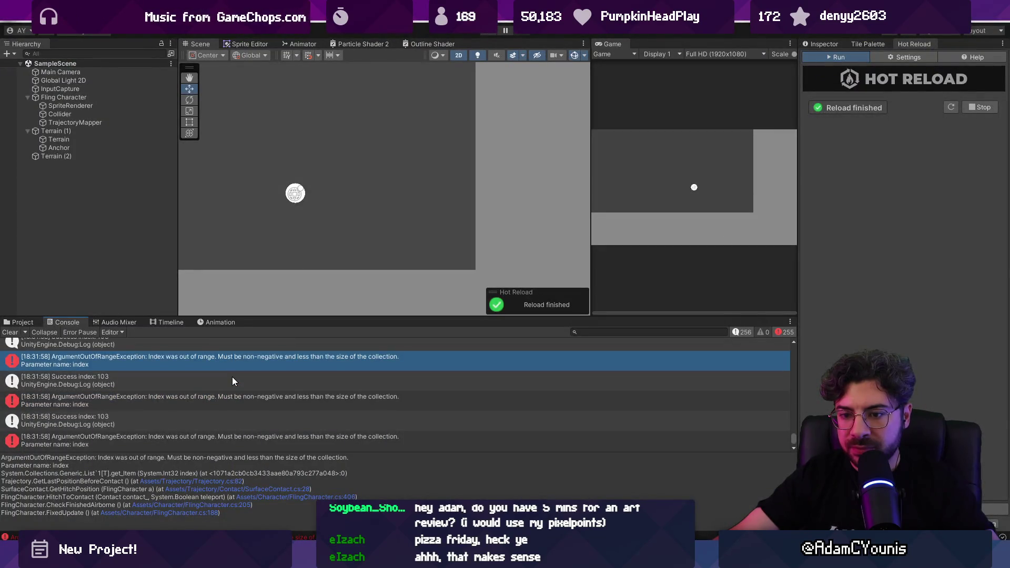
pyautogui.hotkey('alt', 'Tab')
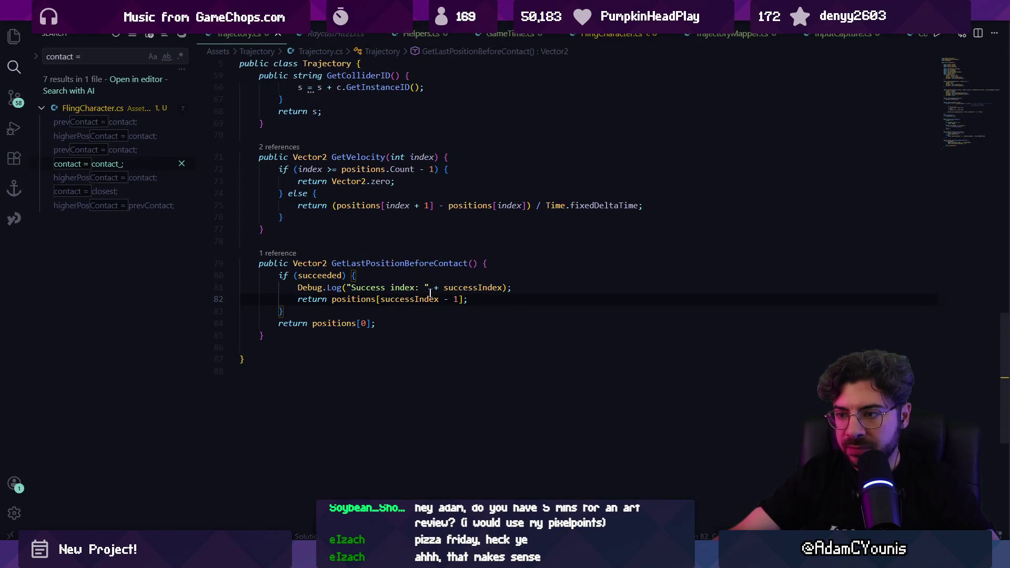
pyautogui.click(504, 288)
pyautogui.write('+ " / " + positions.Count')
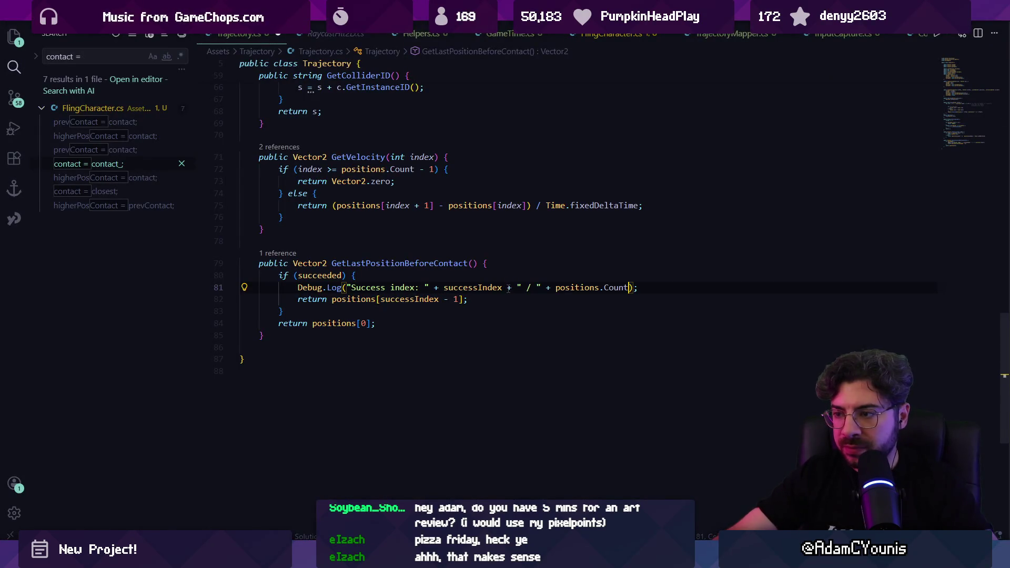
pyautogui.moveTo(315, 561)
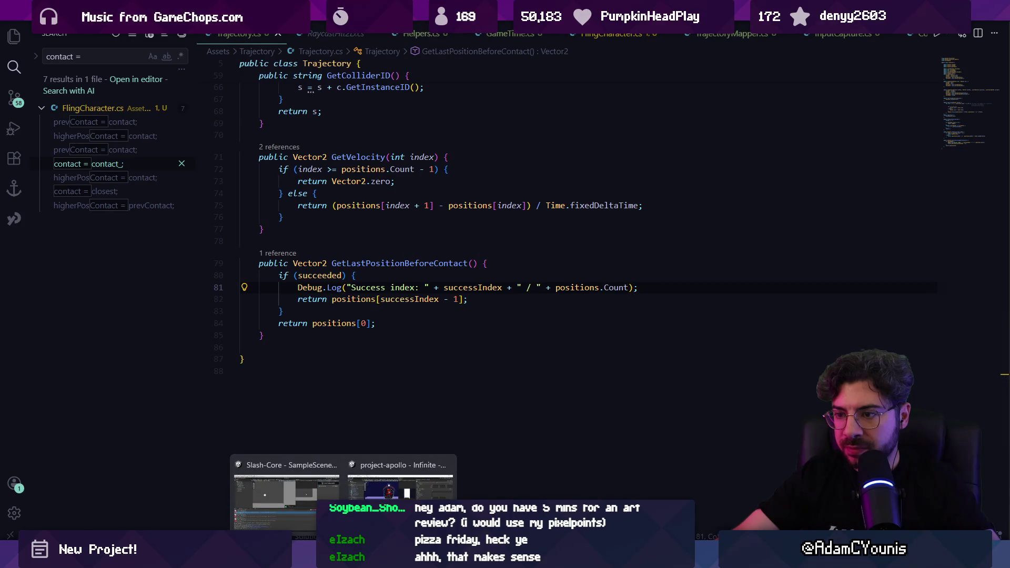
pyautogui.click(314, 511)
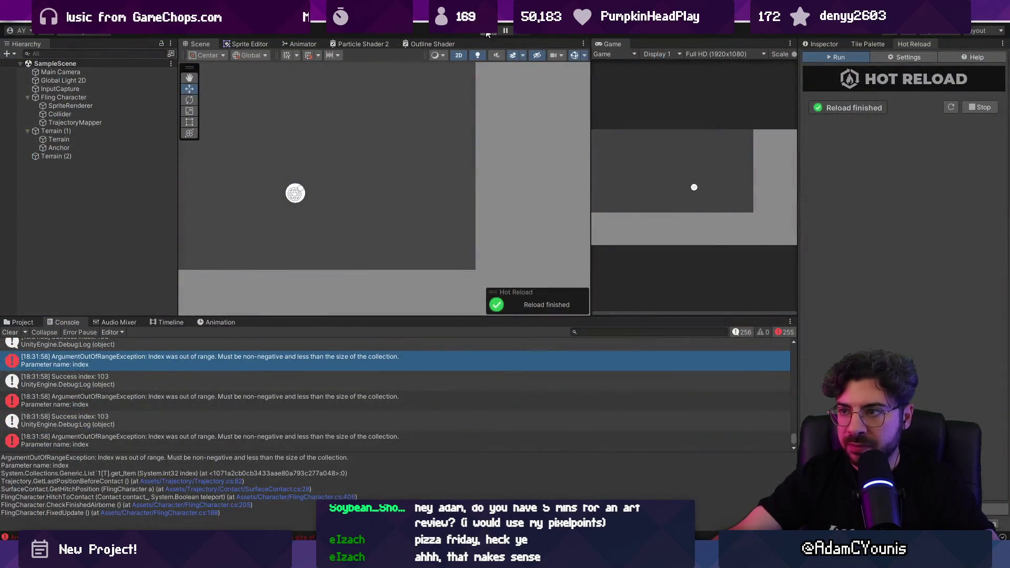
# Step: Run a quick fling test, then return to the SampleScene project and restart hot reloading of code changes
pyautogui.click(488, 33)
pyautogui.moveTo(661, 182); pyautogui.dragTo(650, 220)
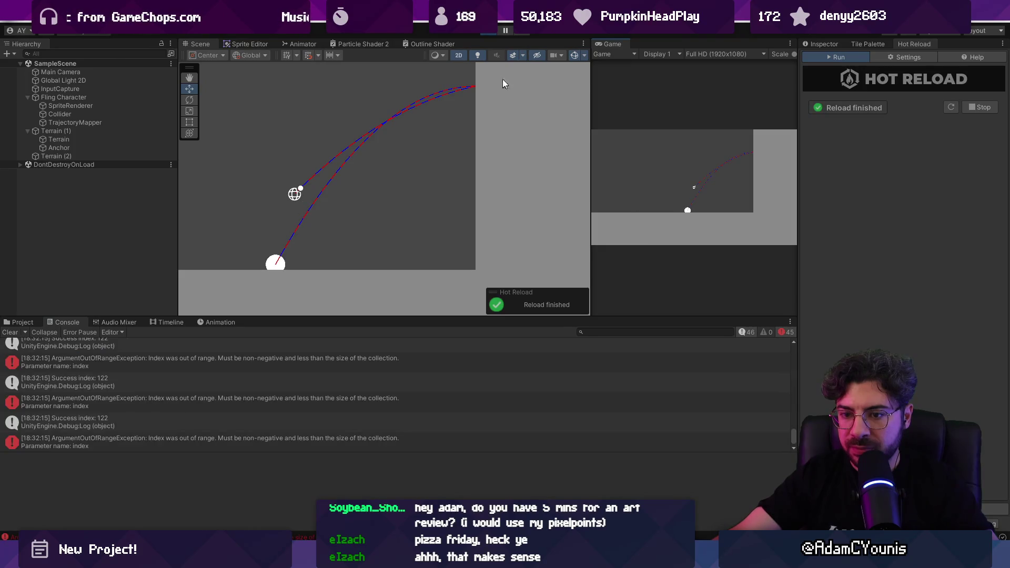
pyautogui.click(489, 31)
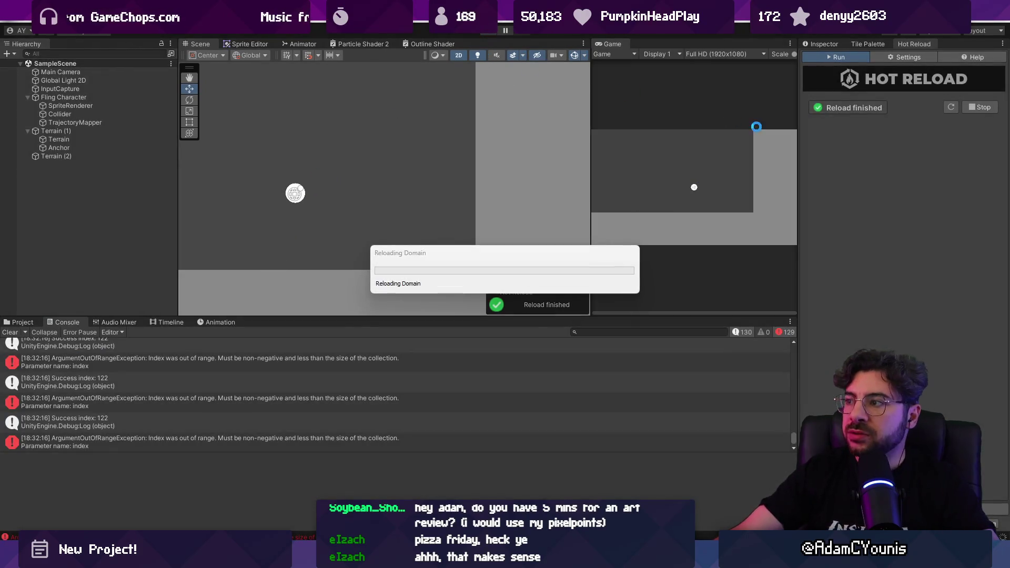
pyautogui.click(339, 479)
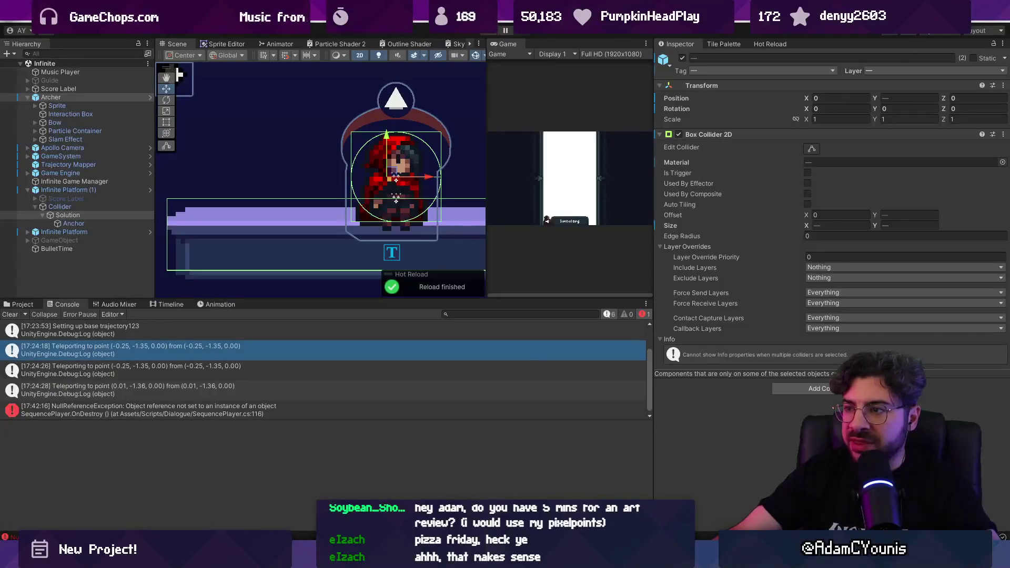
pyautogui.hotkey('alt', 'Tab')
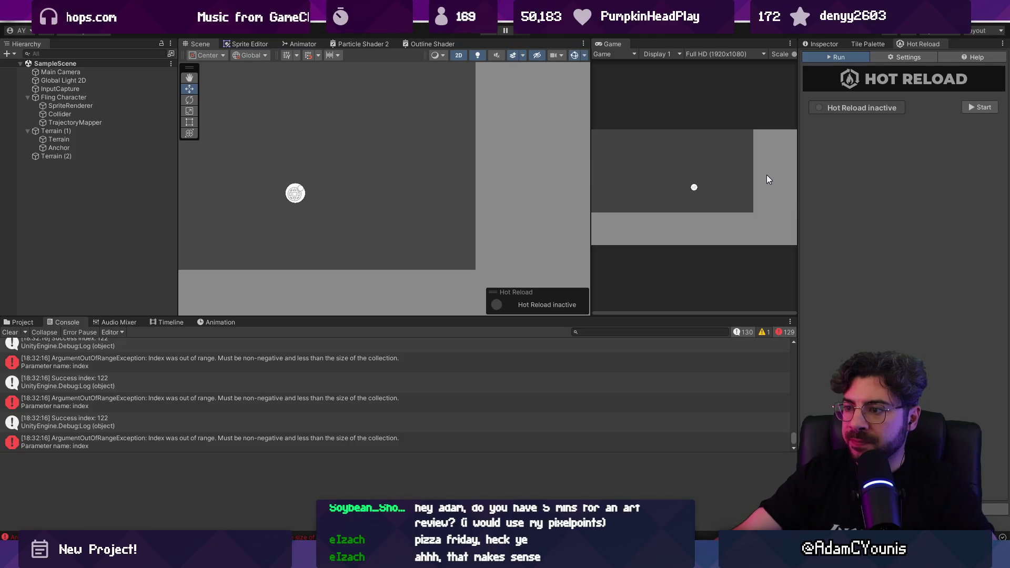
pyautogui.click(966, 109)
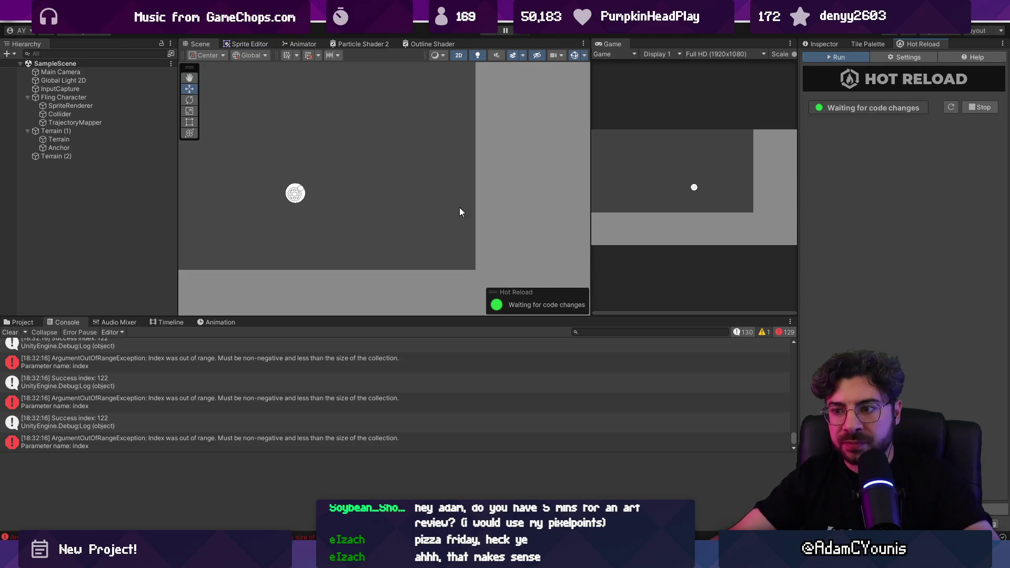
# Step: Replay the scene twice with flings, logging Success index 107 / 53 with out-of-range errors, then stop
pyautogui.click(488, 32)
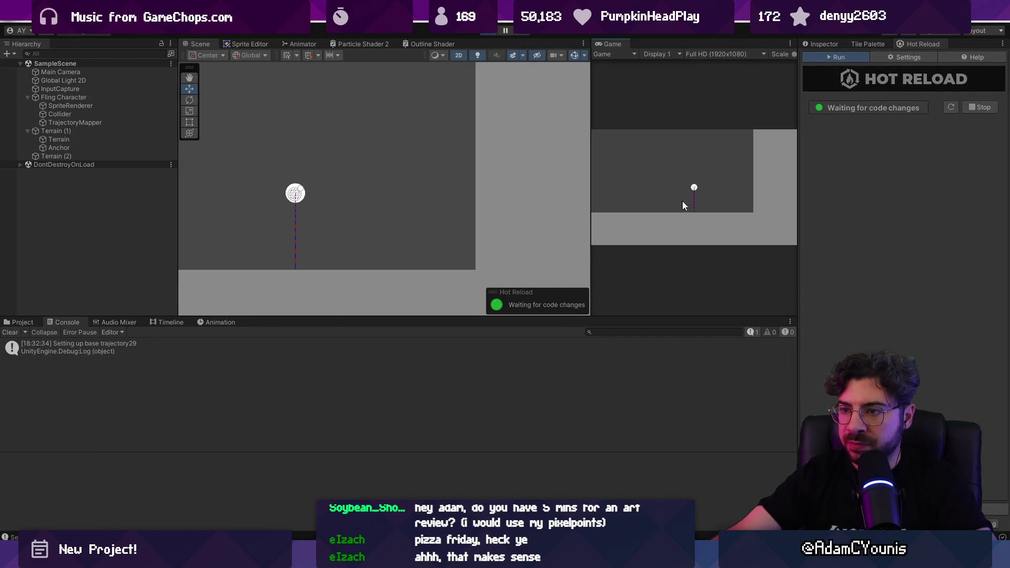
pyautogui.click(673, 203)
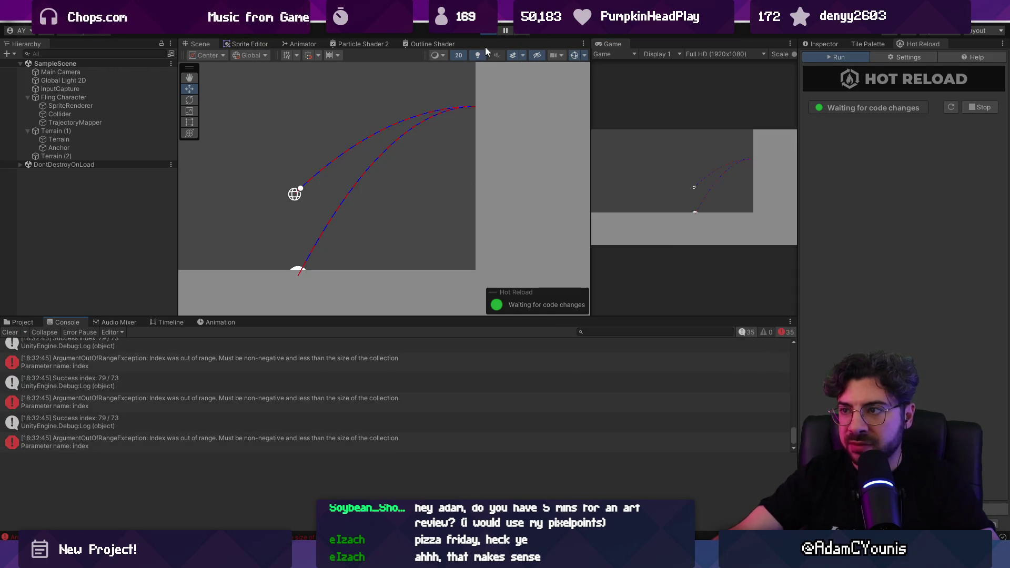
pyautogui.click(490, 30)
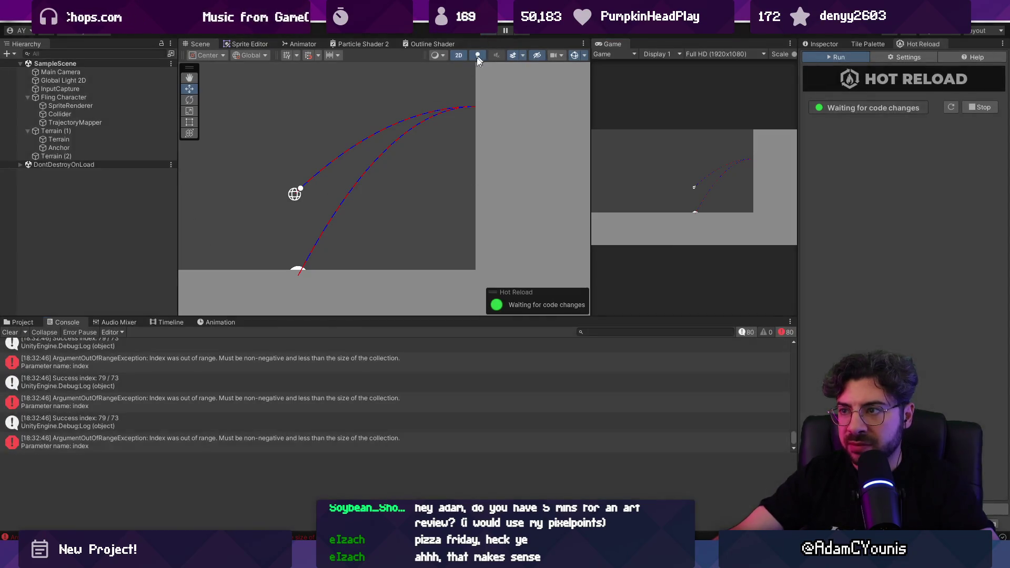
pyautogui.click(490, 30)
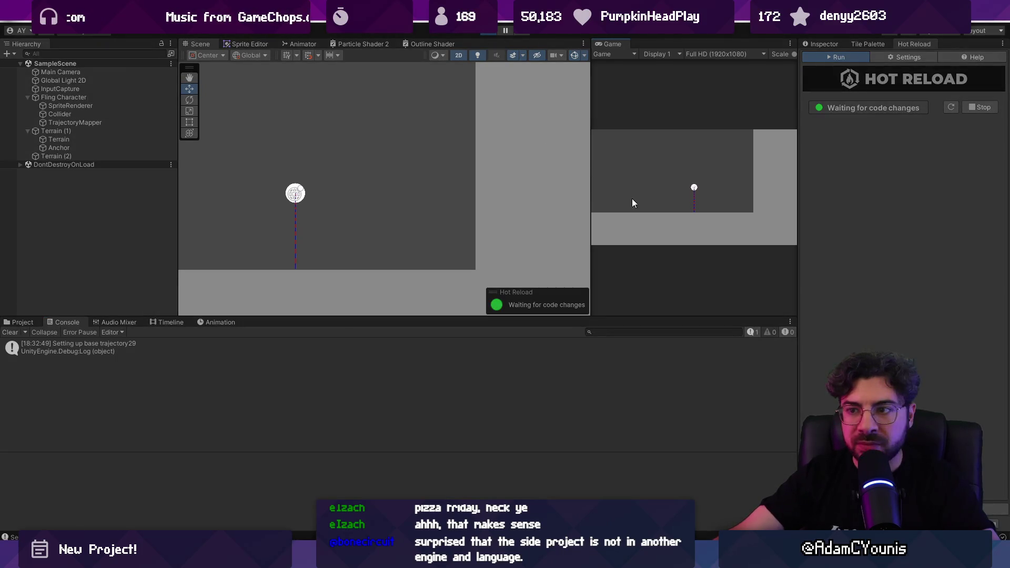
pyautogui.click(661, 202)
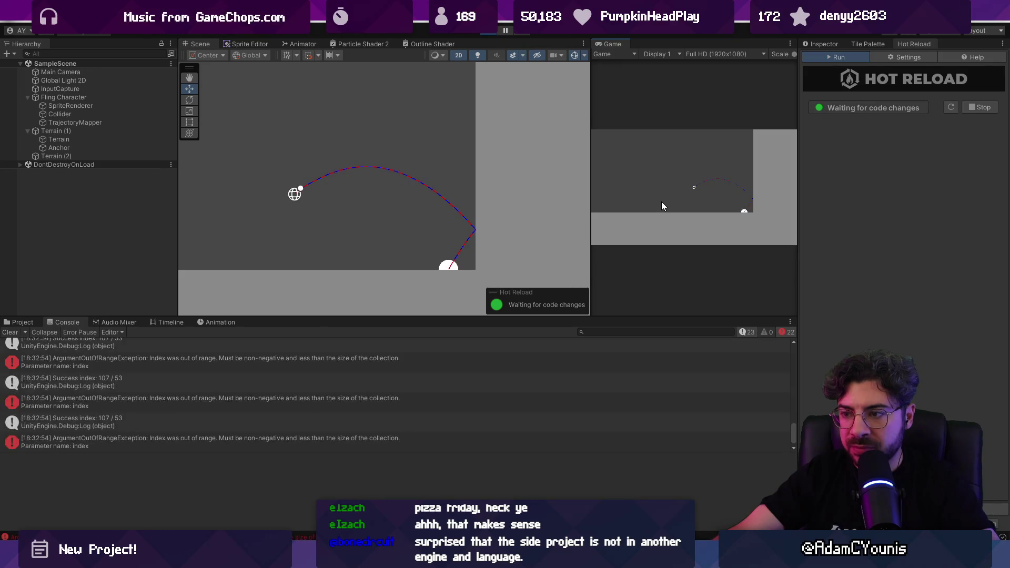
pyautogui.scroll(2, 356, 364)
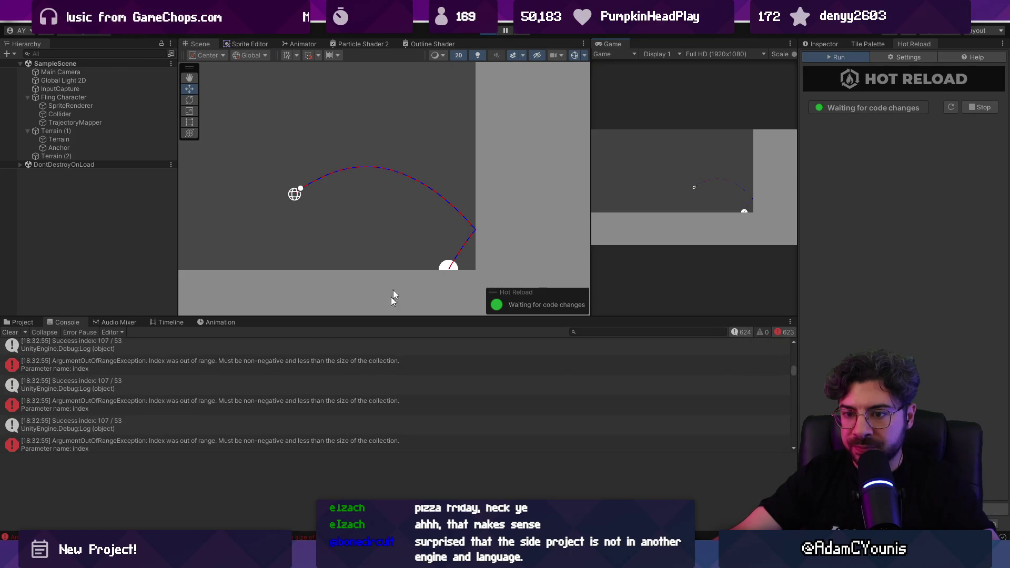
pyautogui.click(488, 33)
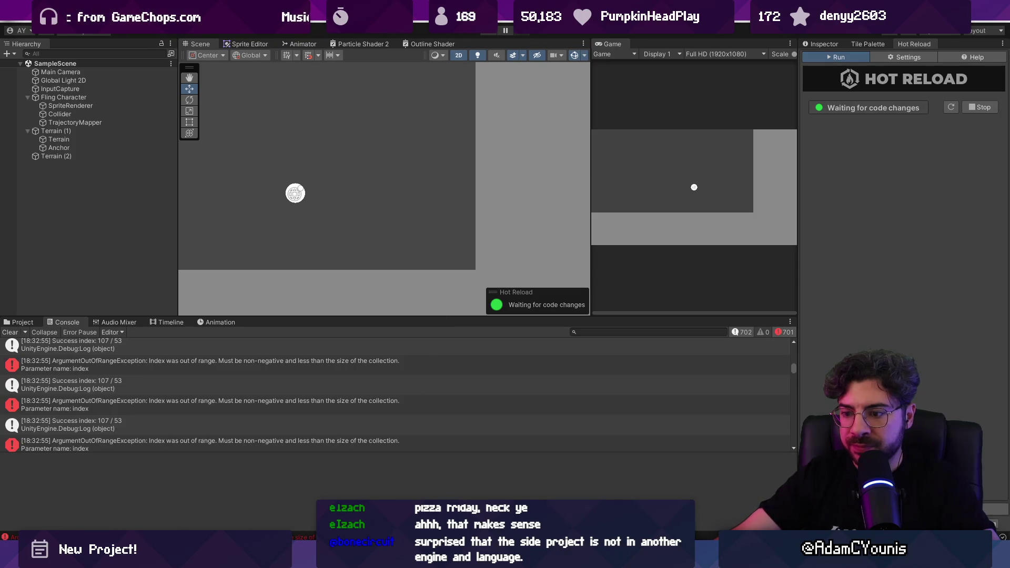
pyautogui.hotkey('alt', 'Tab')
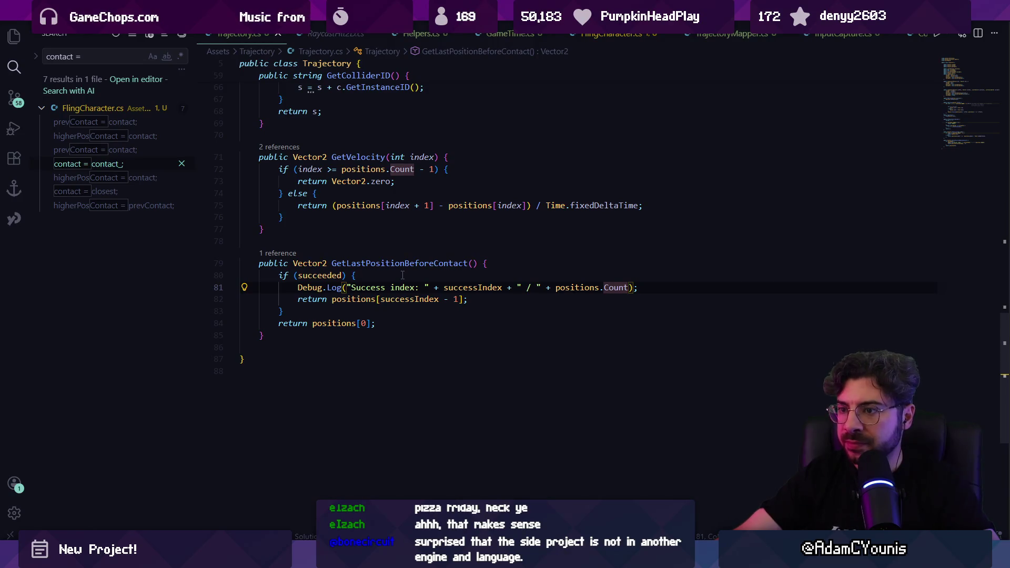
# Step: In TrajectoryMapper.cs, move the successIndex assignment above 'return trajectory;', then go back to Unity
pyautogui.scroll(5, 403, 275)
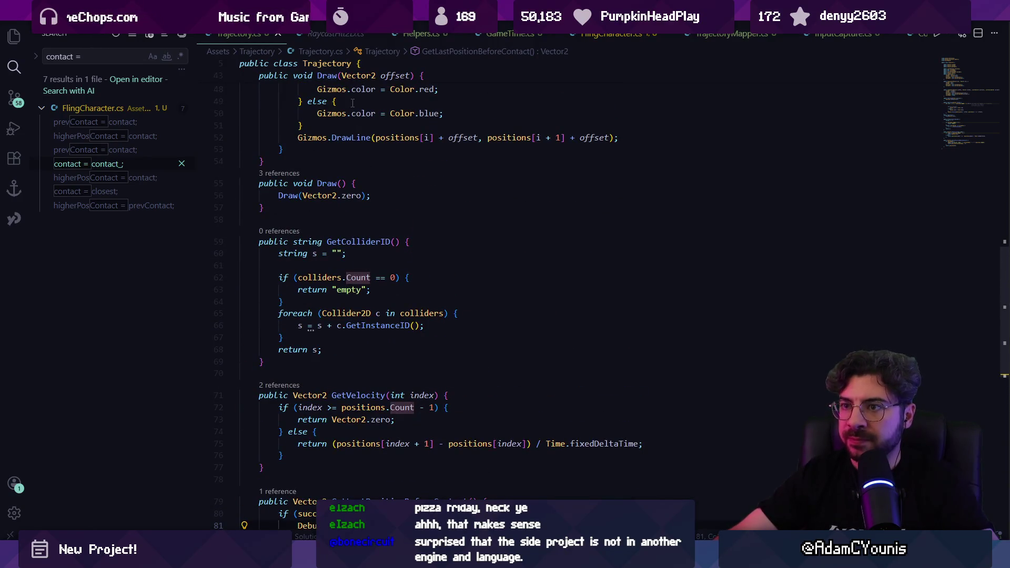
pyautogui.hotkey('ctrl', 'Tab')
pyautogui.hotkey('alt', 'Up')
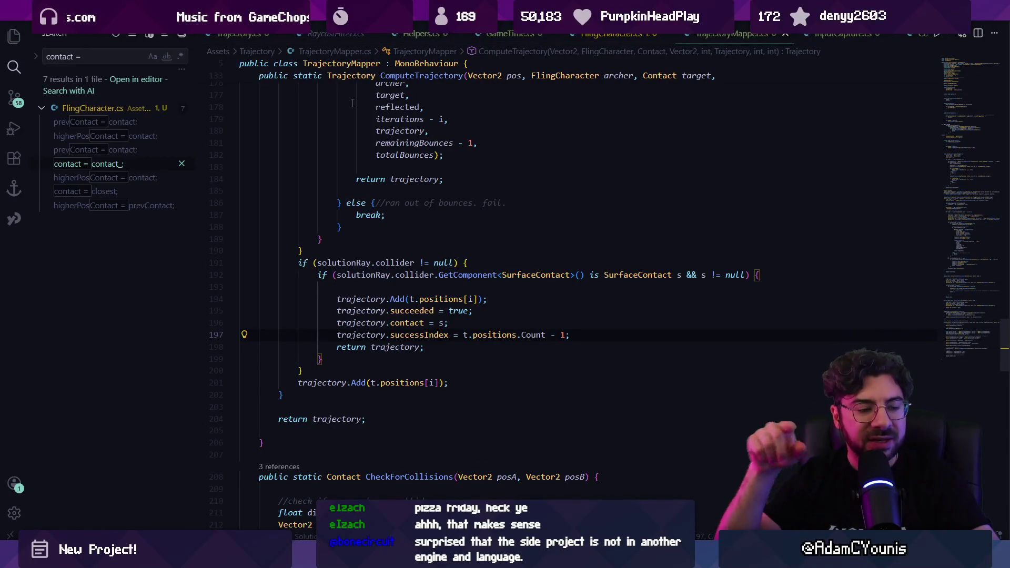
pyautogui.hotkey('alt', 'Tab')
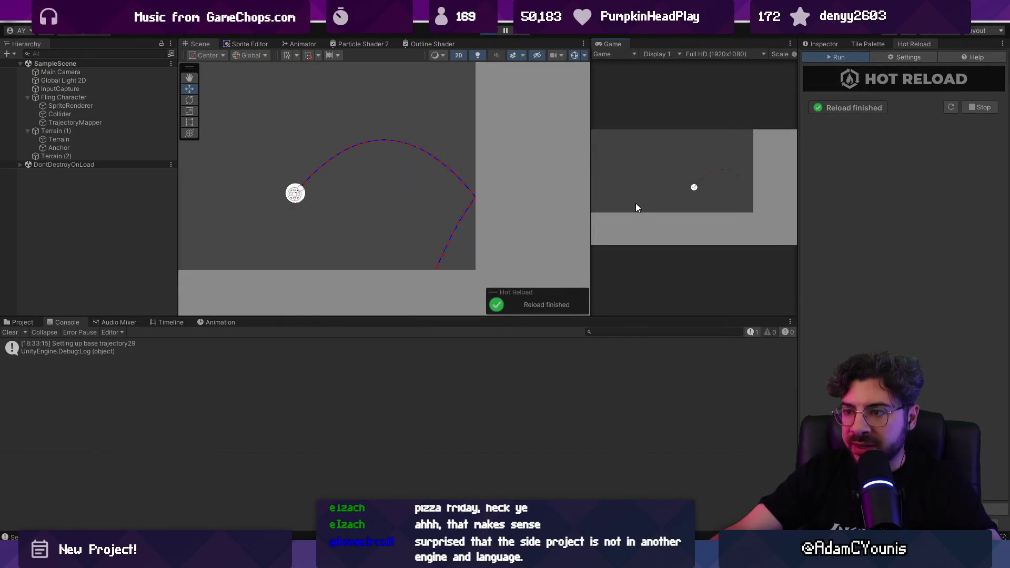
# Step: Aim the fling leftward and higher, release it to land on the floor, logging Success index 129 / 53
pyautogui.moveTo(635, 211)
pyautogui.mouseDown()
pyautogui.moveTo(658, 213)
pyautogui.moveTo(600, 219)
pyautogui.mouseUp()
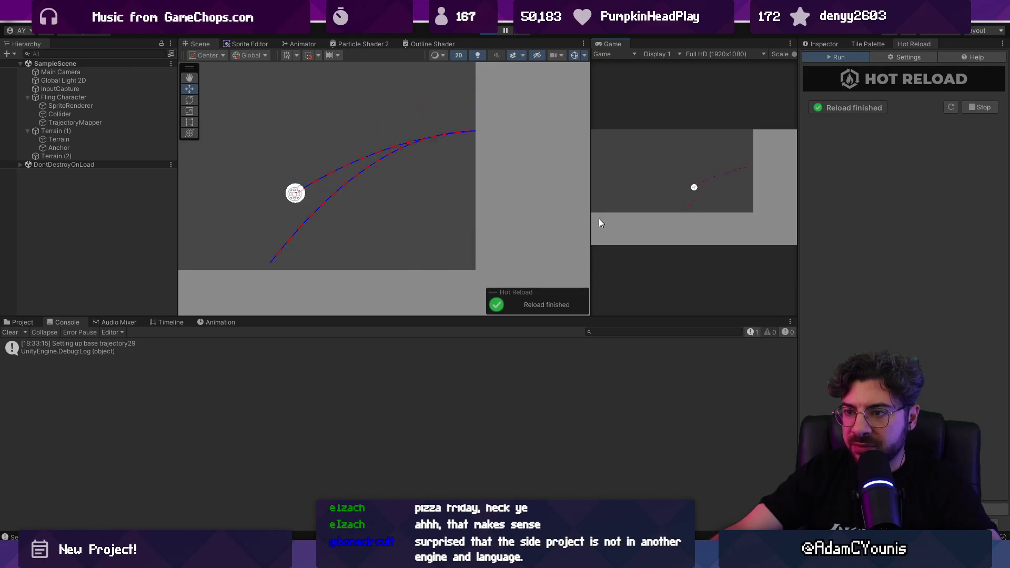
pyautogui.moveTo(543, 175)
pyautogui.mouseDown()
pyautogui.moveTo(560, 198)
pyautogui.moveTo(559, 242)
pyautogui.moveTo(554, 157)
pyautogui.moveTo(560, 249)
pyautogui.moveTo(557, 159)
pyautogui.mouseUp()
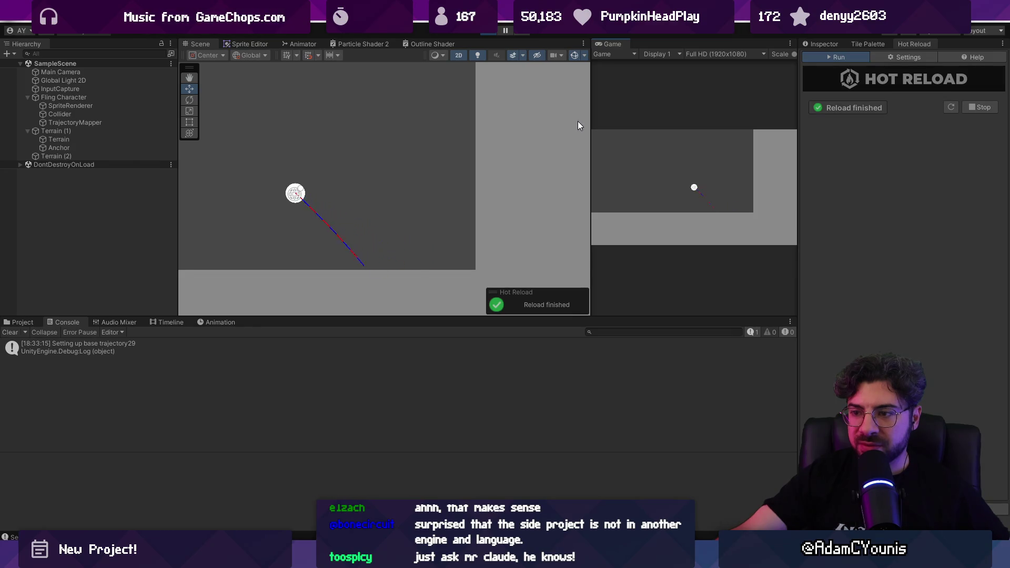
pyautogui.moveTo(544, 225)
pyautogui.mouseDown()
pyautogui.moveTo(528, 279)
pyautogui.moveTo(525, 227)
pyautogui.mouseUp()
pyautogui.click(489, 30)
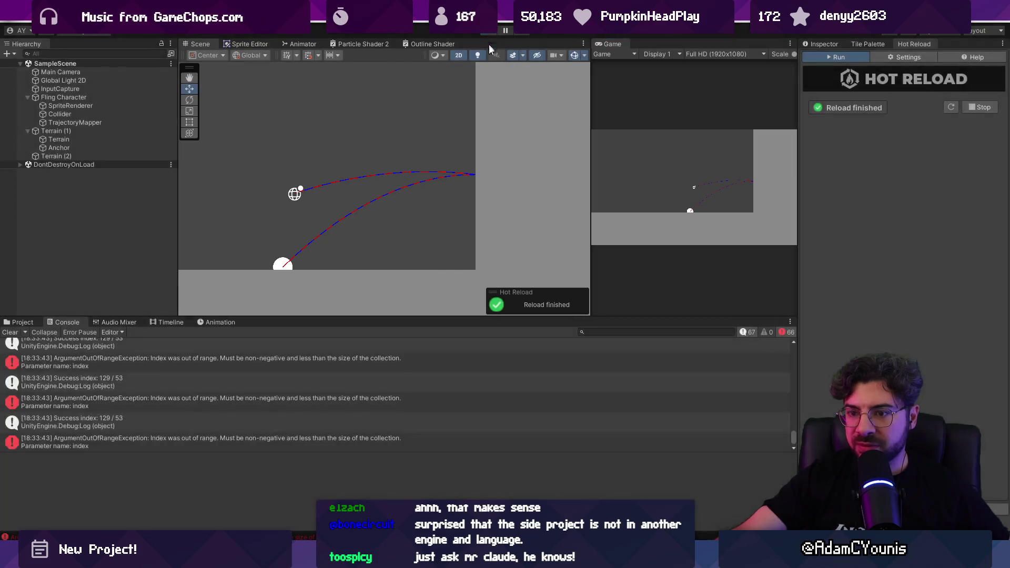
pyautogui.hotkey('alt', 'Tab')
# Step: Comment out the early 'return trajectory;' in the surface-contact branch
pyautogui.click(338, 347)
pyautogui.hotkey('ctrl', '/')
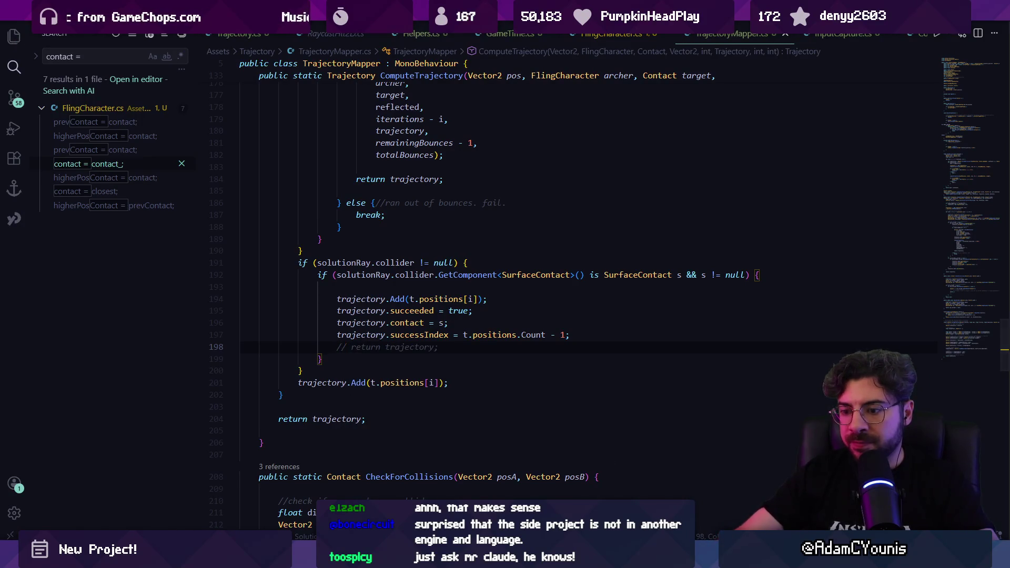
pyautogui.hotkey('alt', 'Tab')
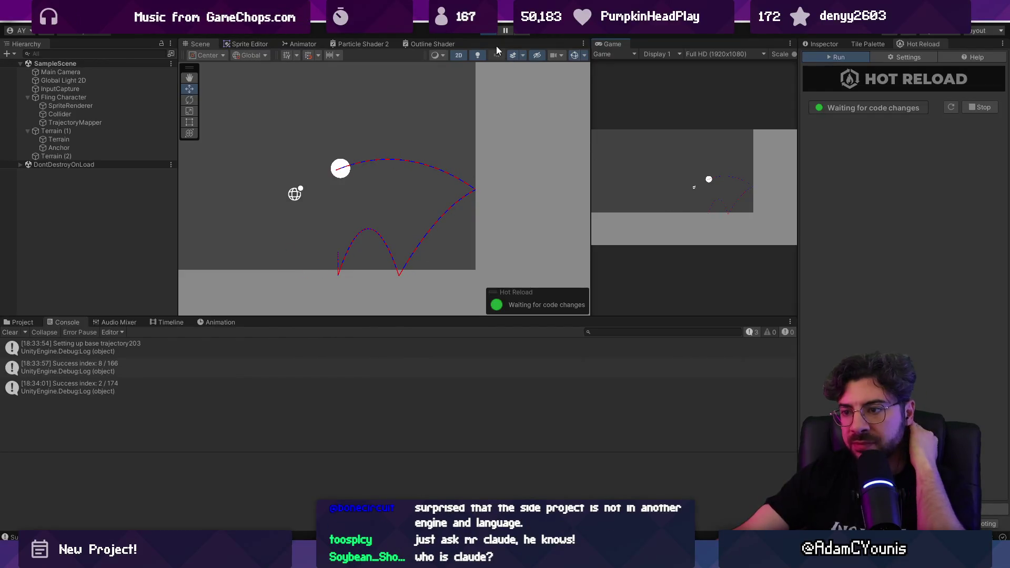
pyautogui.hotkey('alt', 'Tab')
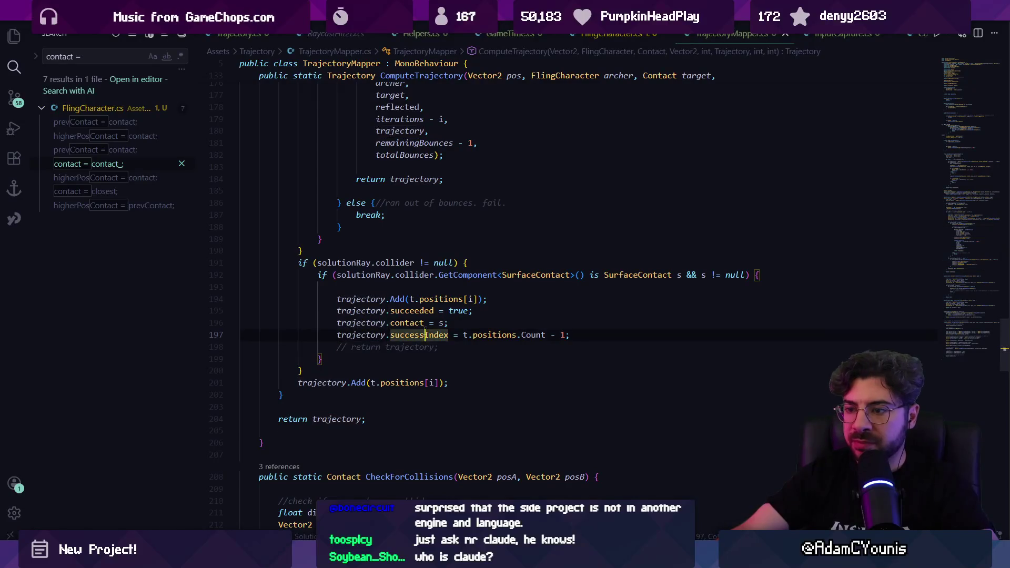
# Step: Tidy the success block around the commented-out return and save the file
pyautogui.click(542, 335)
pyautogui.click(593, 335)
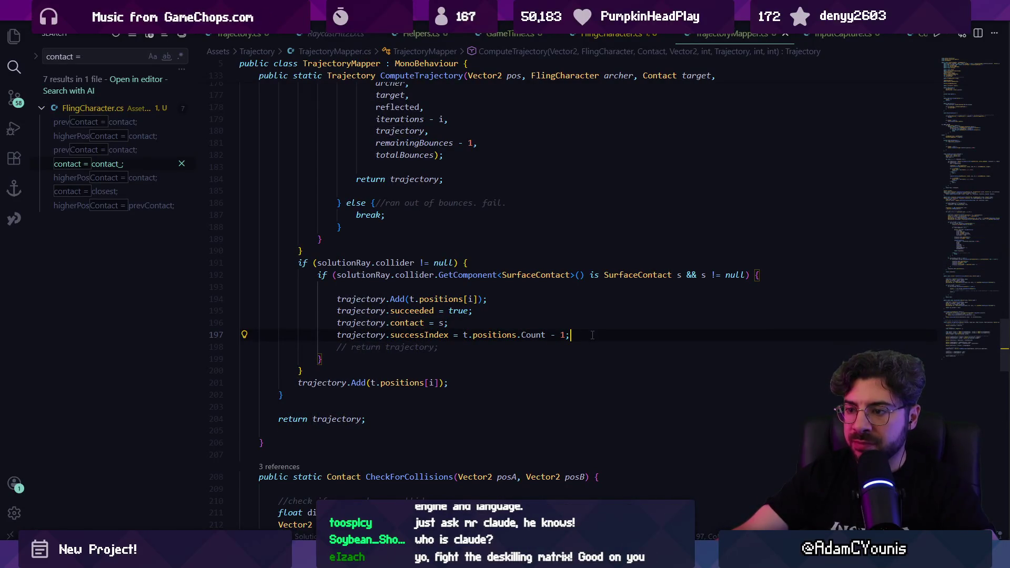
pyautogui.click(490, 323)
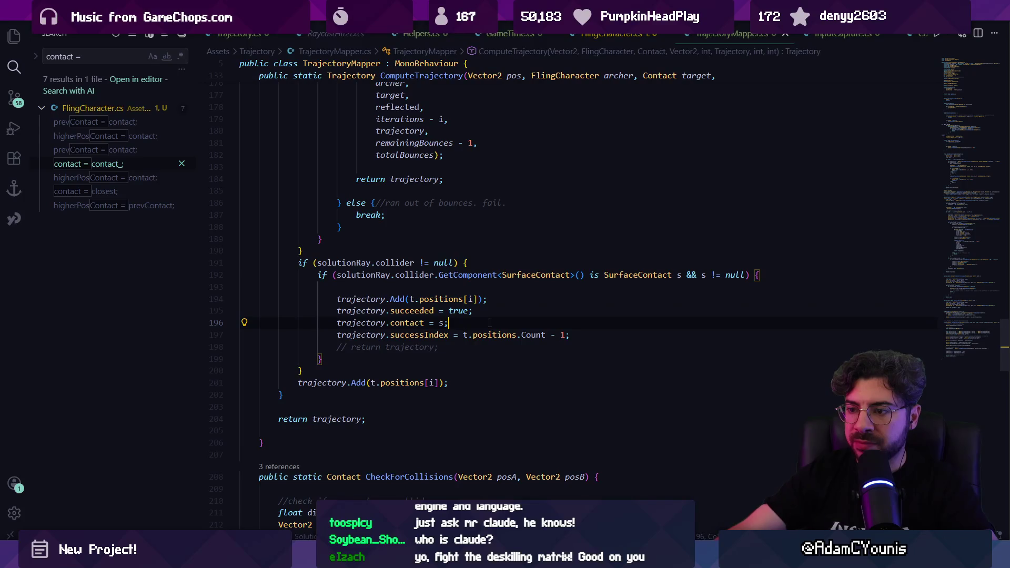
pyautogui.press('Up')
pyautogui.press('Return')
pyautogui.press('BackSpace')
pyautogui.press('Down')
pyautogui.press('Down')
pyautogui.press('Down')
pyautogui.press('Home')
pyautogui.press('Right')
pyautogui.press('Right')
pyautogui.hotkey('ctrl', 's')
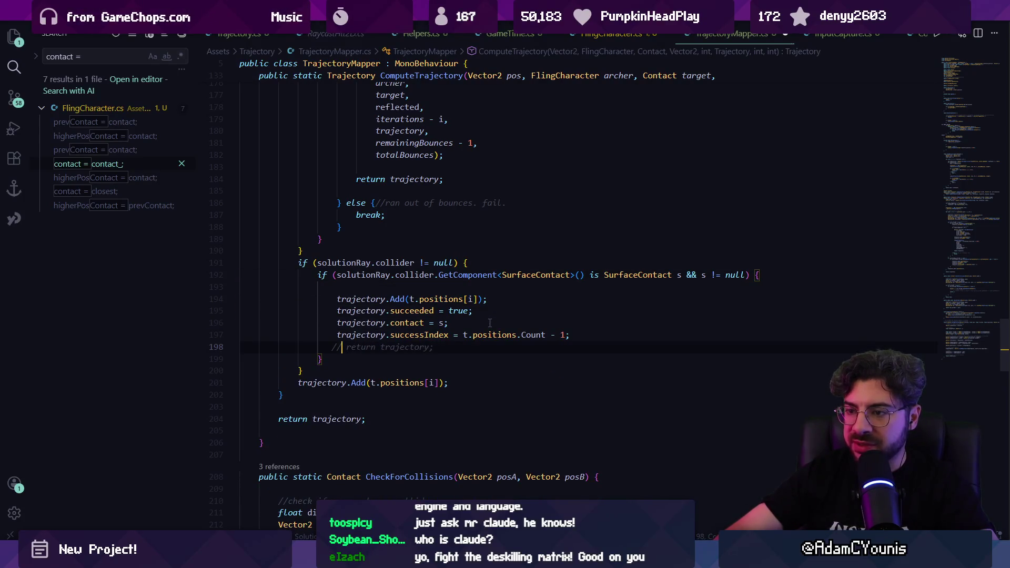
# Step: Prefix line 191's collider check with '!trajectory.succeeded &&' and save
pyautogui.press('Up')
pyautogui.press('Up')
pyautogui.press('Up')
pyautogui.press('Home')
pyautogui.press('Up')
pyautogui.press('End')
pyautogui.press('Left')
pyautogui.press('Left')
pyautogui.press('Left')
pyautogui.write('&&')
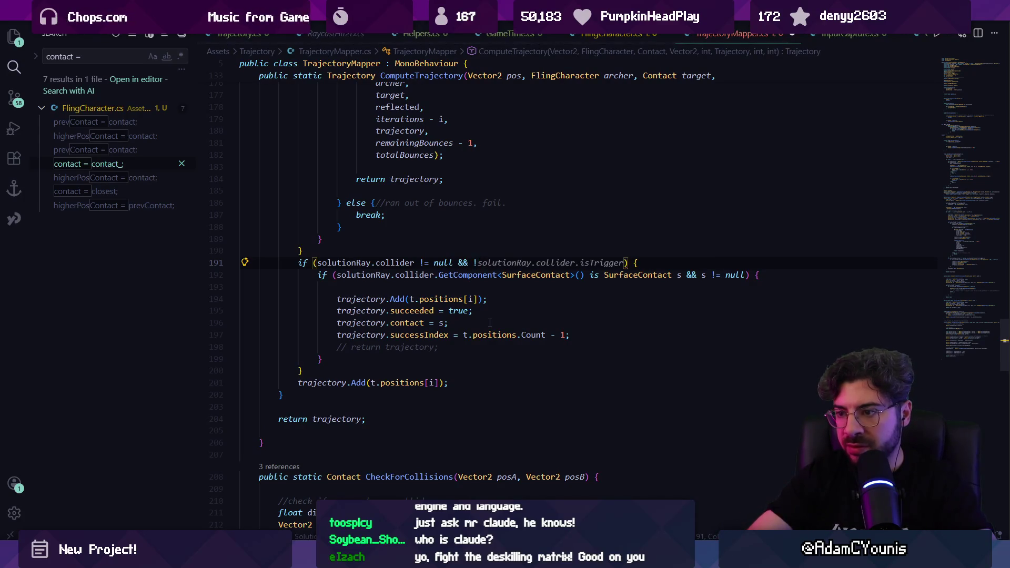
pyautogui.press('Left')
pyautogui.press('Left')
pyautogui.press('Delete')
pyautogui.press('Delete')
pyautogui.hotkey('ctrl', 'shift', 'Left')
pyautogui.hotkey('ctrl', 'shift', 'Left')
pyautogui.hotkey('ctrl', 'shift', 'Left')
pyautogui.press('Left')
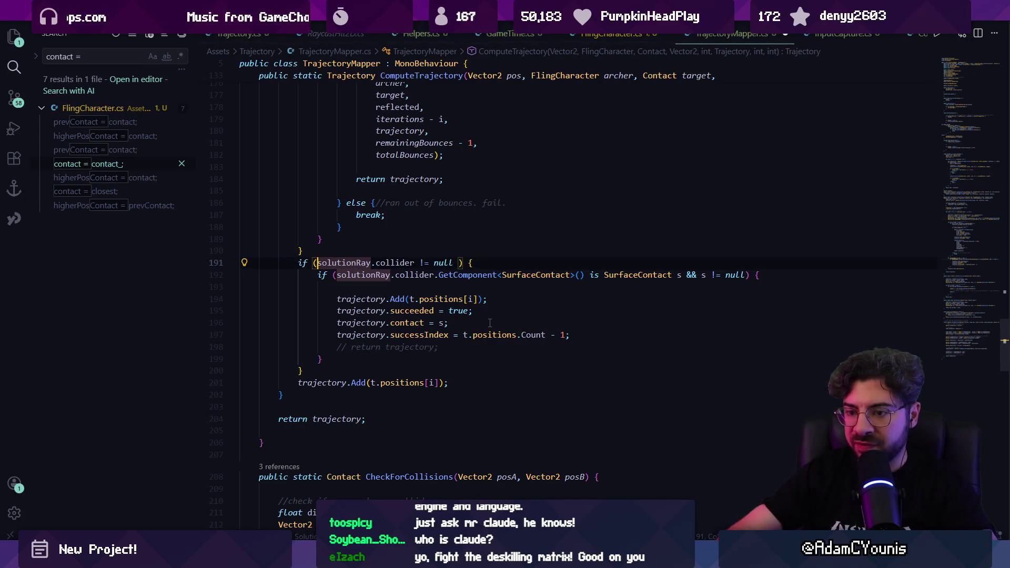
pyautogui.write('!trajec')
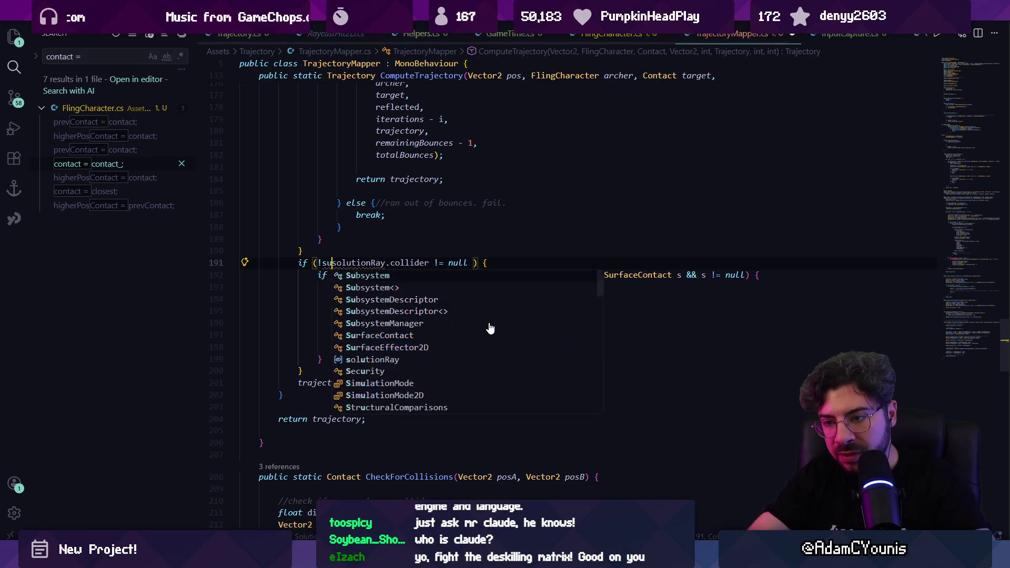
pyautogui.press('Tab')
pyautogui.write('.suc')
pyautogui.press('Tab')
pyautogui.write('&&')
pyautogui.hotkey('ctrl', 's')
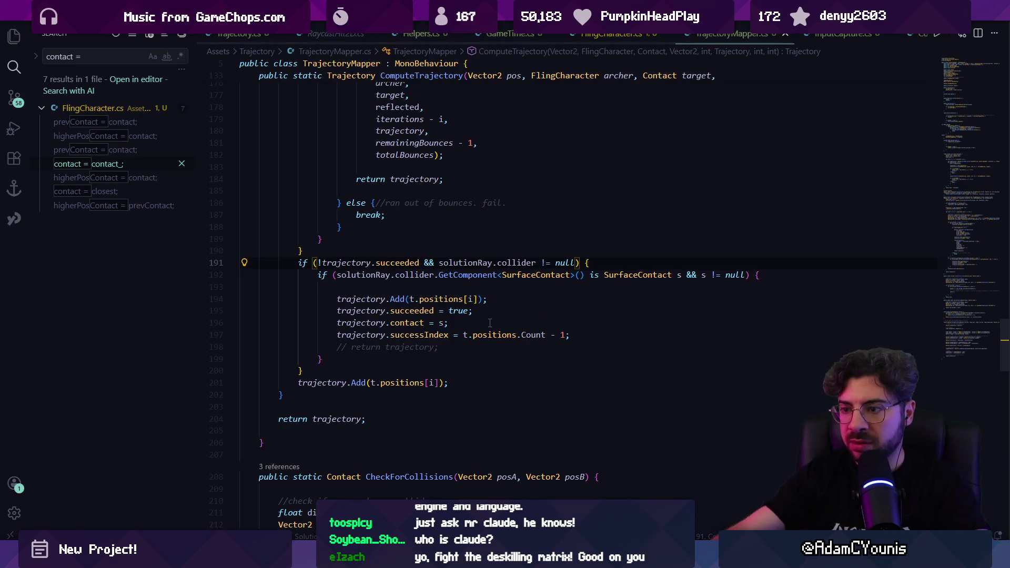
pyautogui.hotkey('alt', 'Tab')
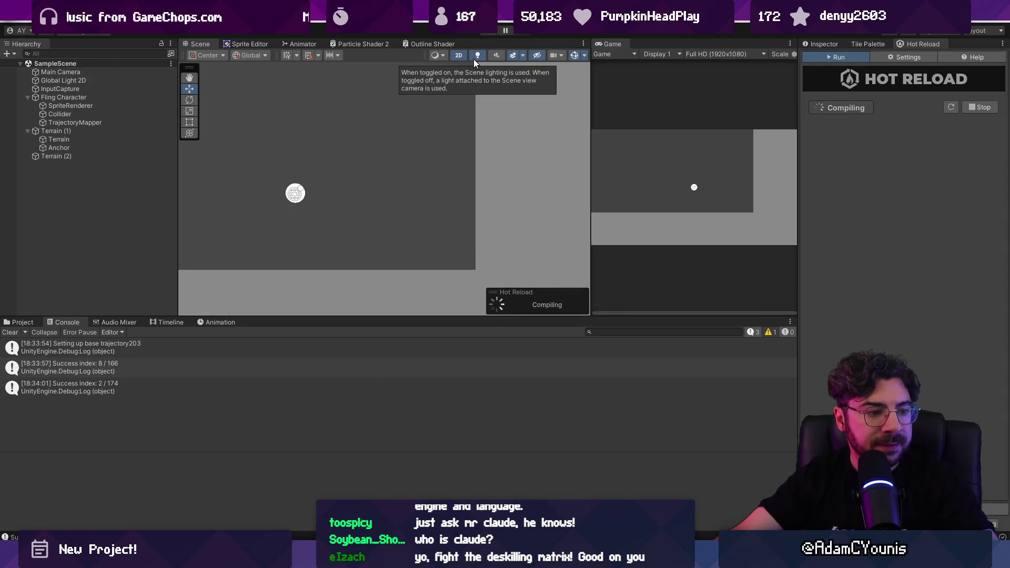
# Step: Fling the character seven times in Play mode, logging error-free indices like 19 / 157 and 3 / 156
pyautogui.click(481, 31)
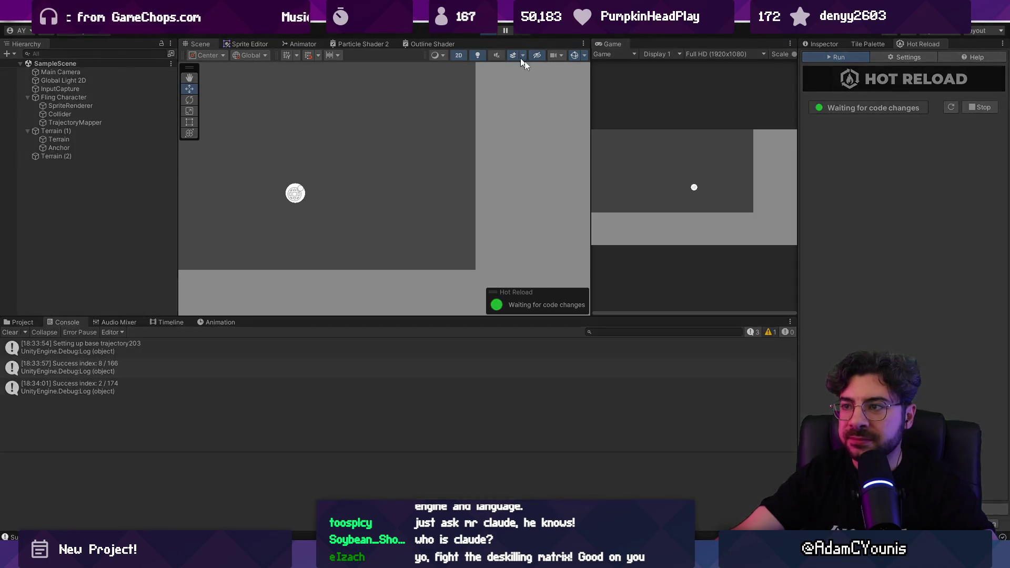
pyautogui.click(655, 180)
pyautogui.click(655, 179)
pyautogui.click(641, 166)
pyautogui.click(634, 180)
pyautogui.click(627, 177)
pyautogui.click(625, 203)
pyautogui.click(624, 205)
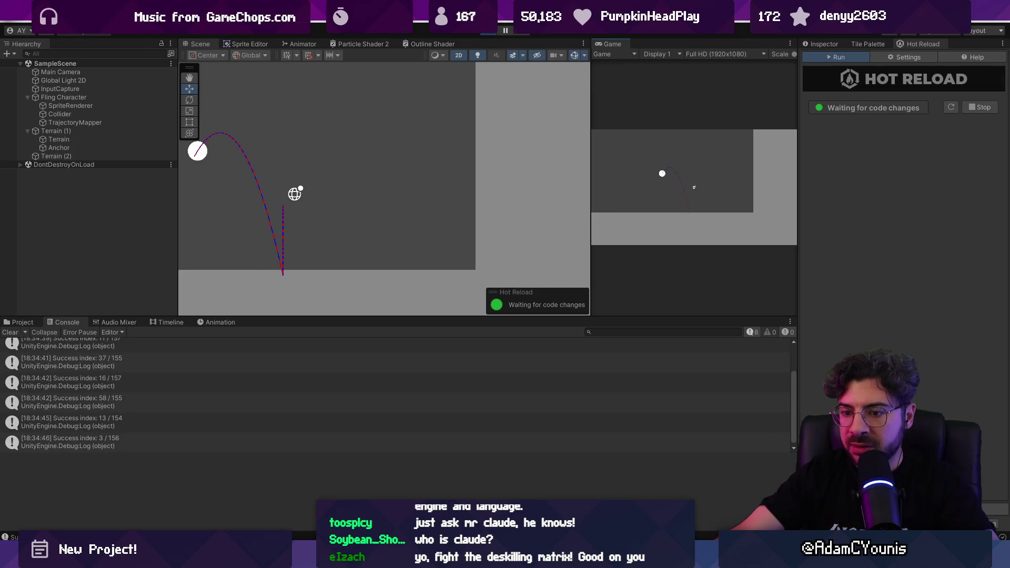
pyautogui.hotkey('alt', 'Tab')
pyautogui.click(462, 346)
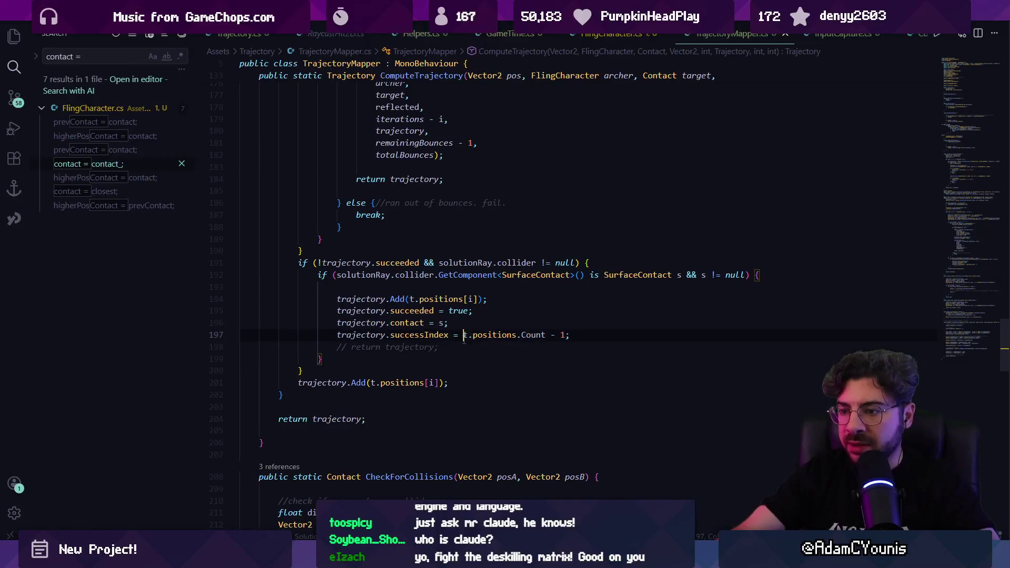
# Step: Add a Debug.Log line logging the bounce count below the successIndex assignment
pyautogui.click(610, 332)
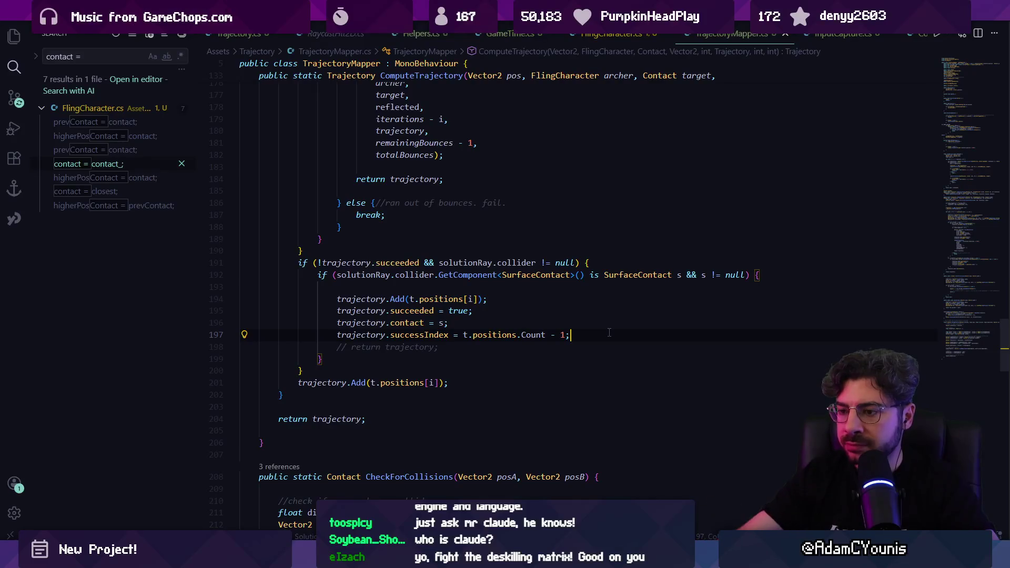
pyautogui.press('Return')
pyautogui.write('Debug')
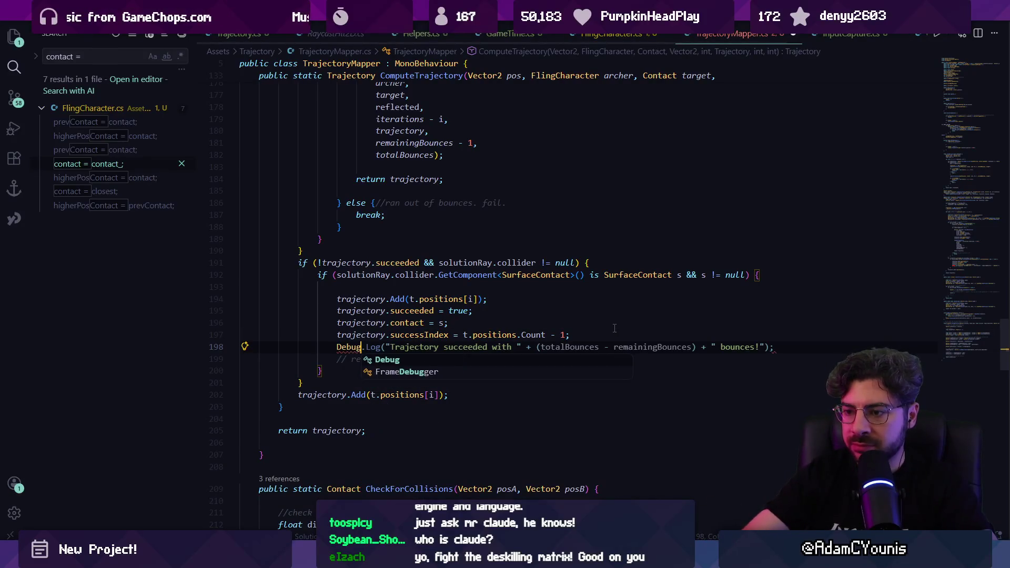
pyautogui.press('Tab')
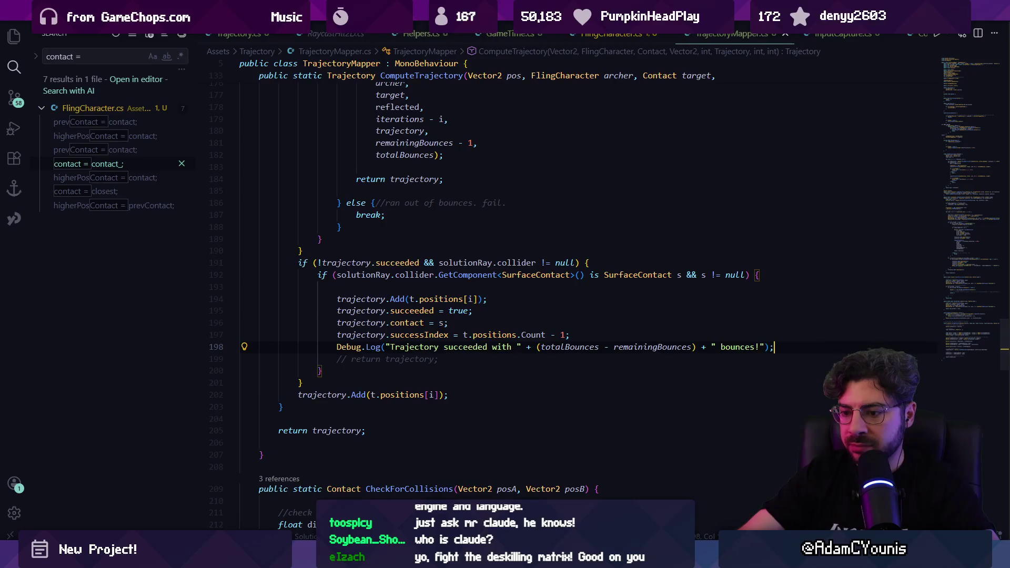
pyautogui.hotkey('alt', 'Tab')
pyautogui.hotkey('alt', 'Tab')
# Step: Reword the log to 'Trajectory succeeded at index' plus trajectory.successIndex, then clear Unity's Console
pyautogui.hotkey('ctrl', 'shift', 'Left')
pyautogui.hotkey('ctrl', 'shift', 'Left')
pyautogui.hotkey('ctrl', 'shift', 'Left')
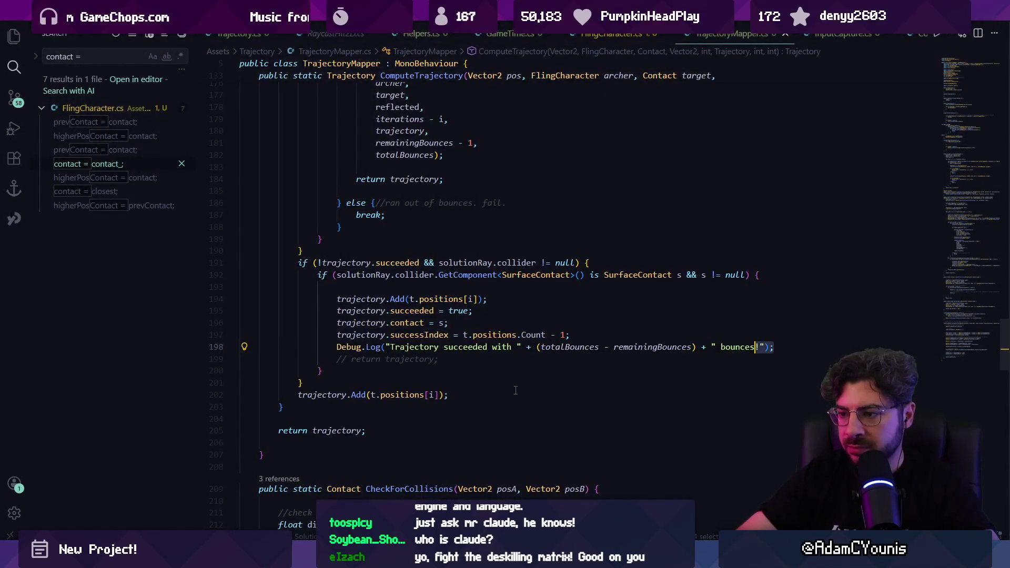
pyautogui.hotkey('ctrl', 'shift', 'Left')
pyautogui.hotkey('ctrl', 'shift', 'Left')
pyautogui.hotkey('ctrl', 'shift', 'Left')
pyautogui.write('at')
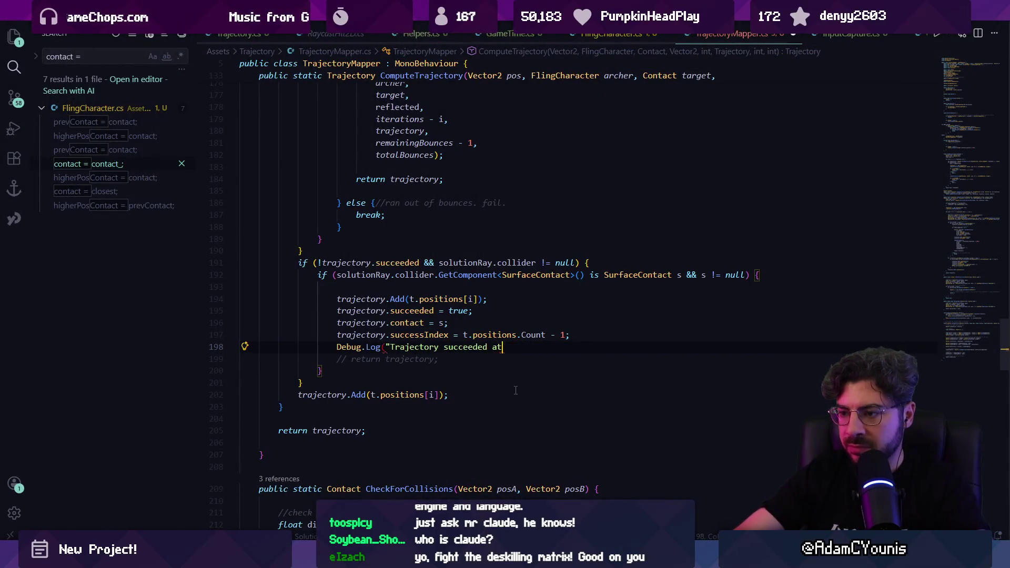
pyautogui.write(' index')
pyautogui.press('Tab')
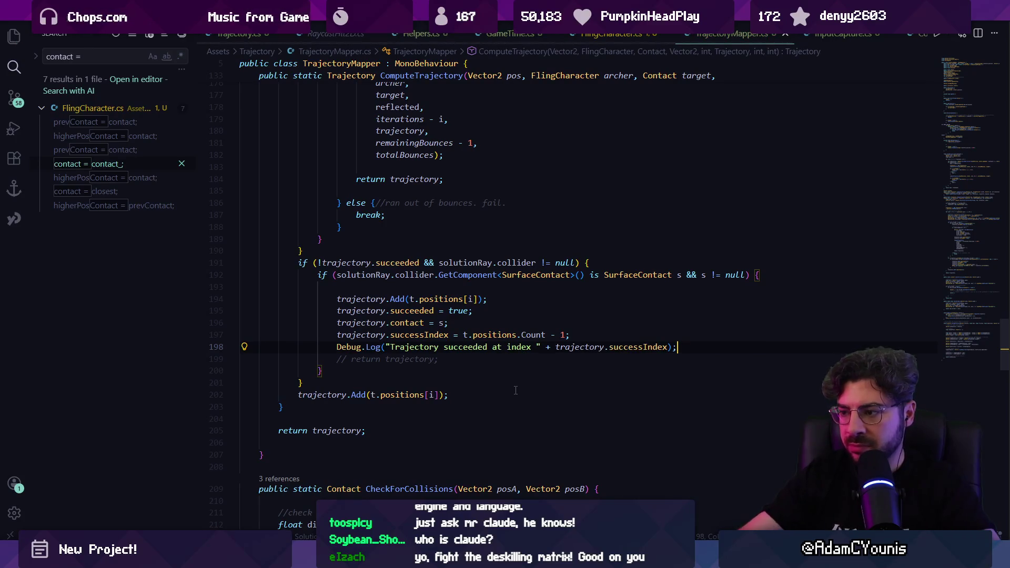
pyautogui.hotkey('alt', 'Tab')
pyautogui.click(19, 335)
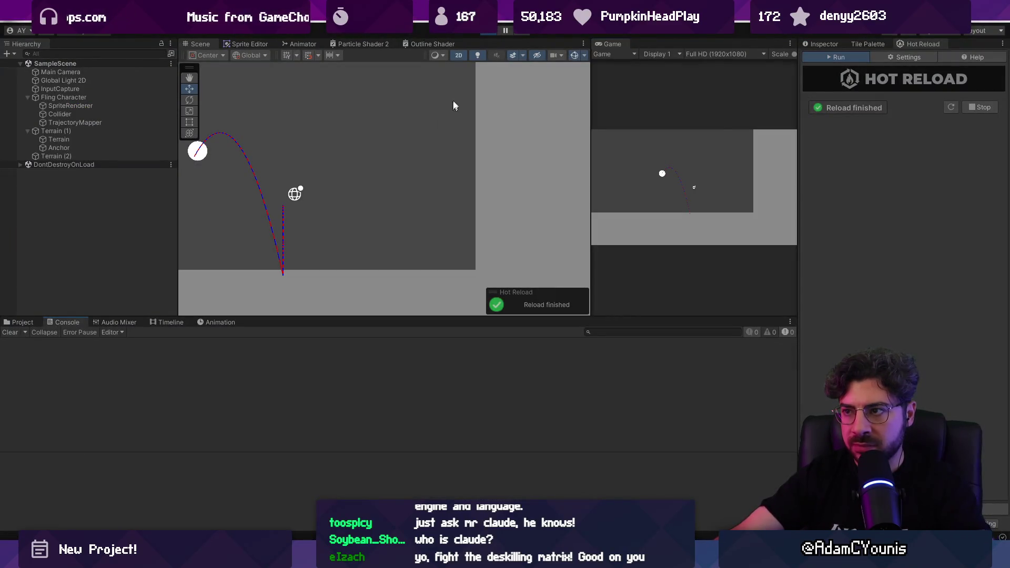
# Step: Restart Play mode, aim a fling whose predicted arc bounces along the floor, and clear the Console
pyautogui.click(484, 31)
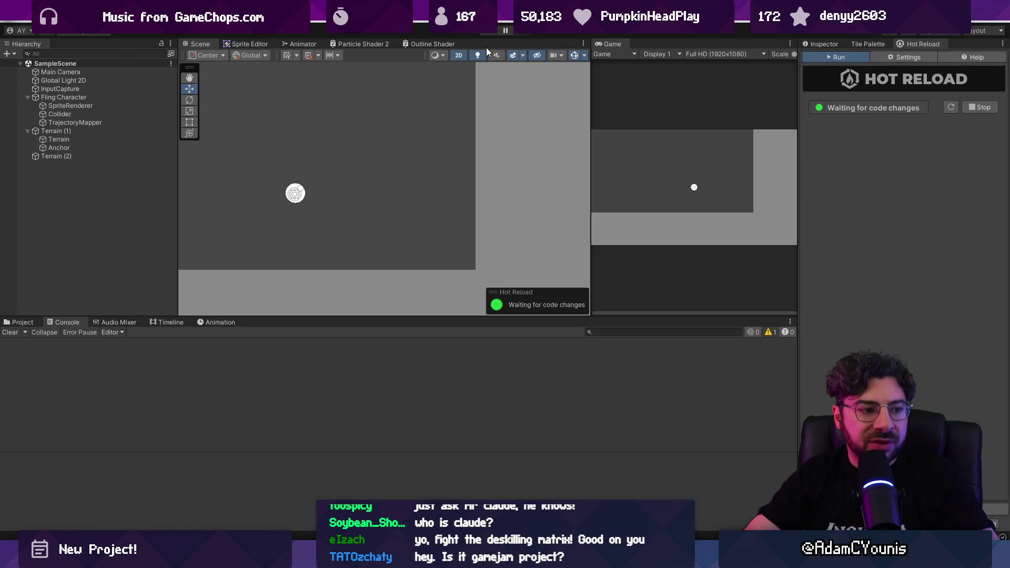
pyautogui.click(490, 35)
pyautogui.moveTo(671, 176); pyautogui.dragTo(655, 190)
pyautogui.click(10, 332)
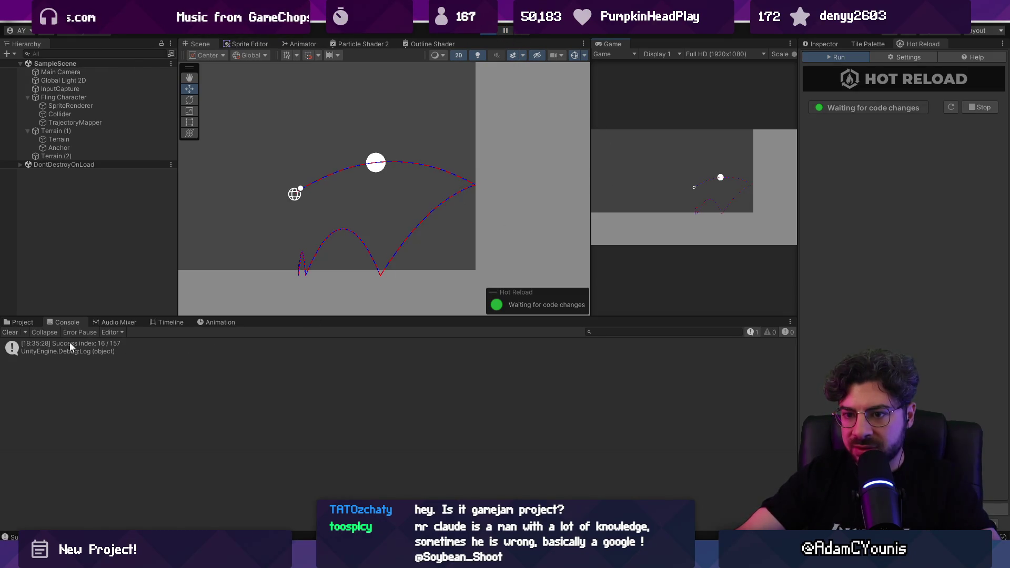
# Step: Re-aim several times for a longer bouncing arc and launch the ball, logging 'Success index: 7 / 163'
pyautogui.moveTo(684, 214)
pyautogui.mouseDown()
pyautogui.moveTo(651, 213)
pyautogui.moveTo(668, 207)
pyautogui.mouseUp()
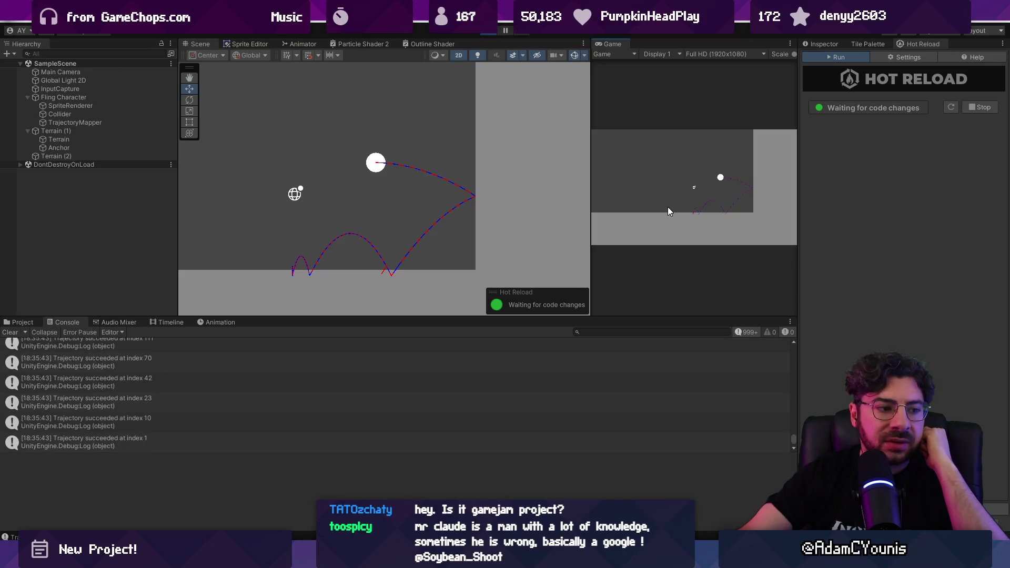
pyautogui.moveTo(668, 207); pyautogui.dragTo(664, 219)
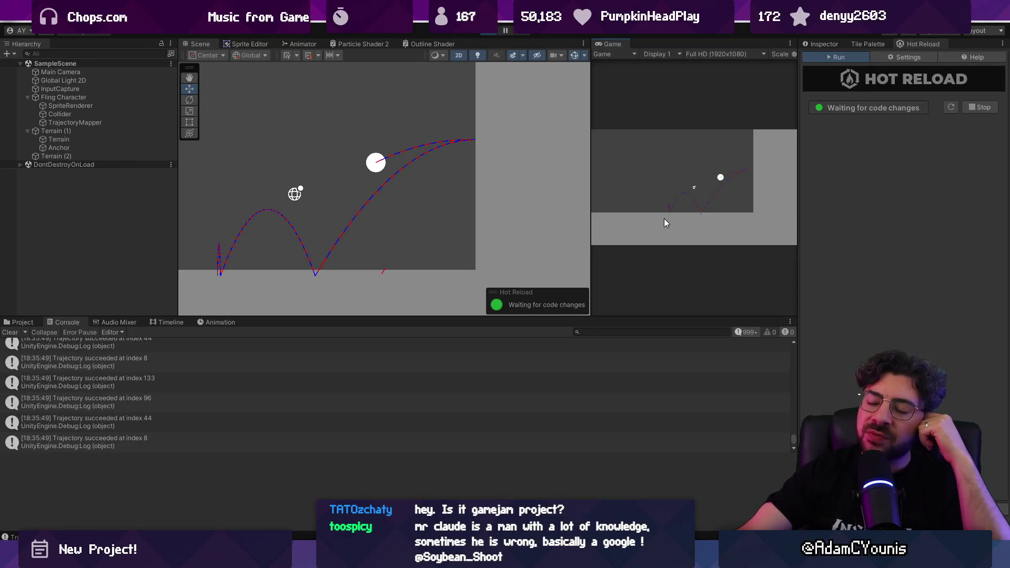
pyautogui.moveTo(664, 219); pyautogui.dragTo(661, 203)
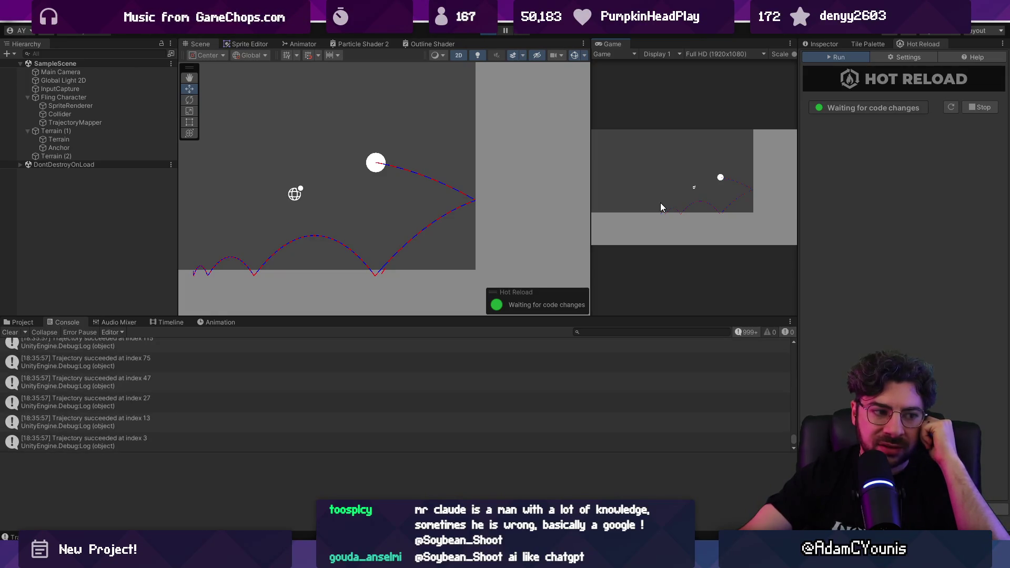
pyautogui.moveTo(661, 204)
pyautogui.mouseDown()
pyautogui.moveTo(661, 164)
pyautogui.moveTo(654, 207)
pyautogui.moveTo(649, 177)
pyautogui.moveTo(660, 163)
pyautogui.moveTo(641, 176)
pyautogui.mouseUp()
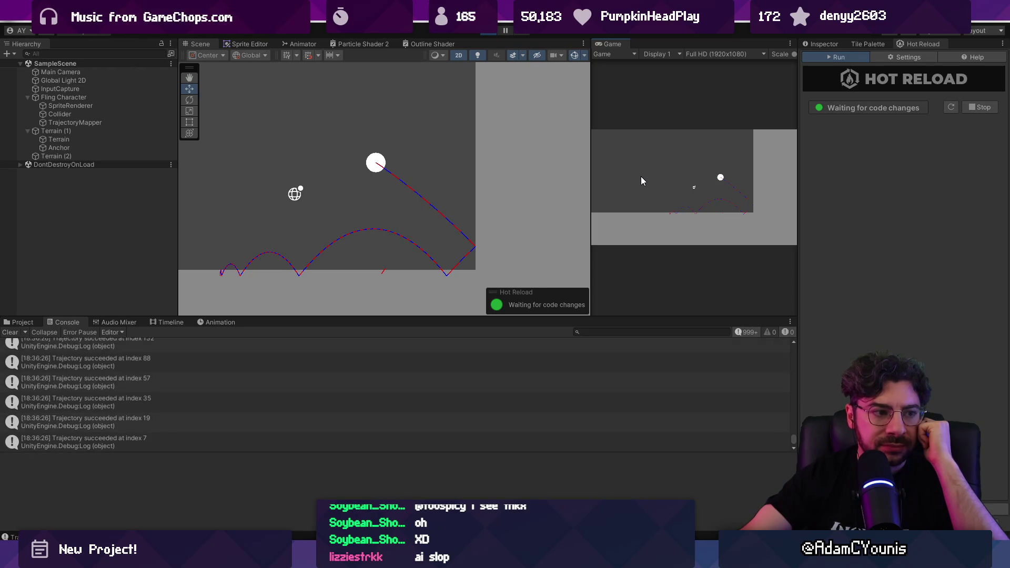
pyautogui.click(641, 176)
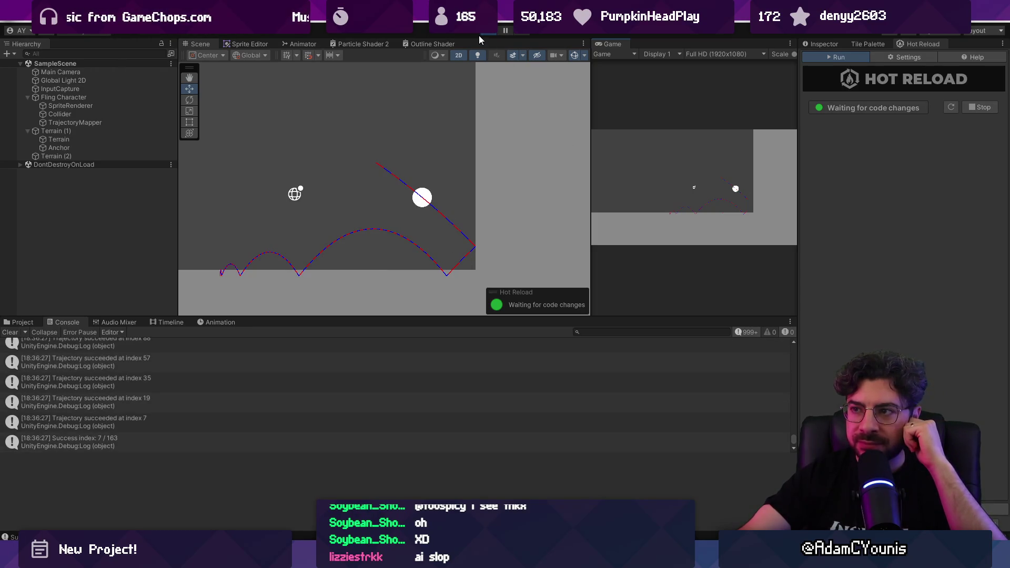
# Step: Stop the game and drag the Console splitter down to enlarge the Scene and Game views
pyautogui.click(480, 33)
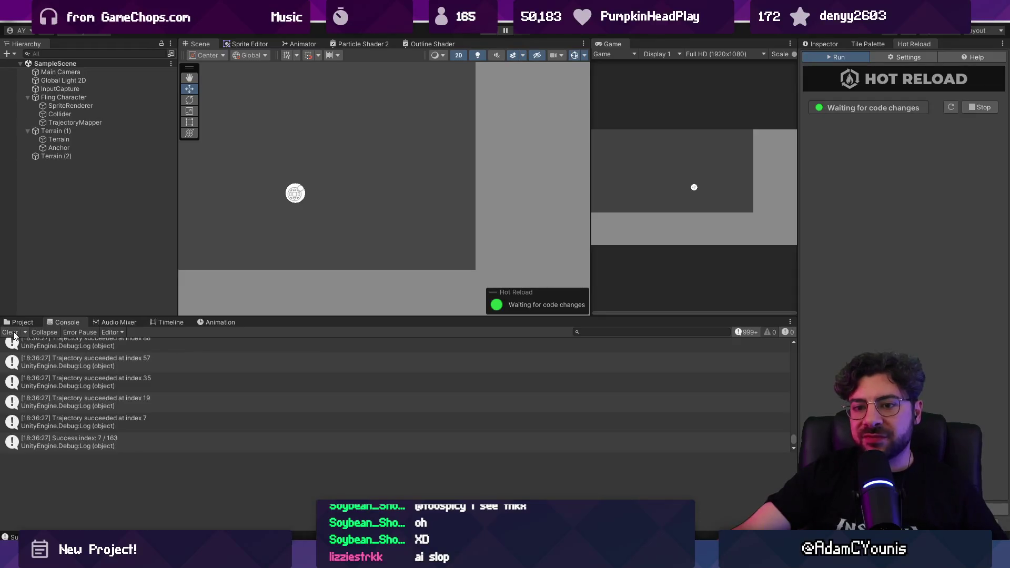
pyautogui.moveTo(302, 318); pyautogui.dragTo(297, 387)
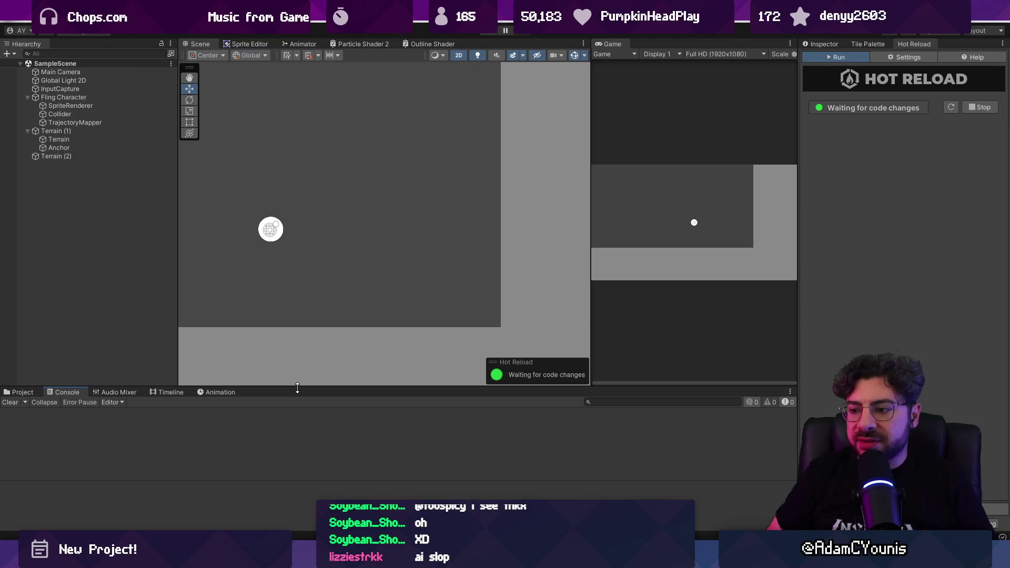
pyautogui.hotkey('alt', 'Tab')
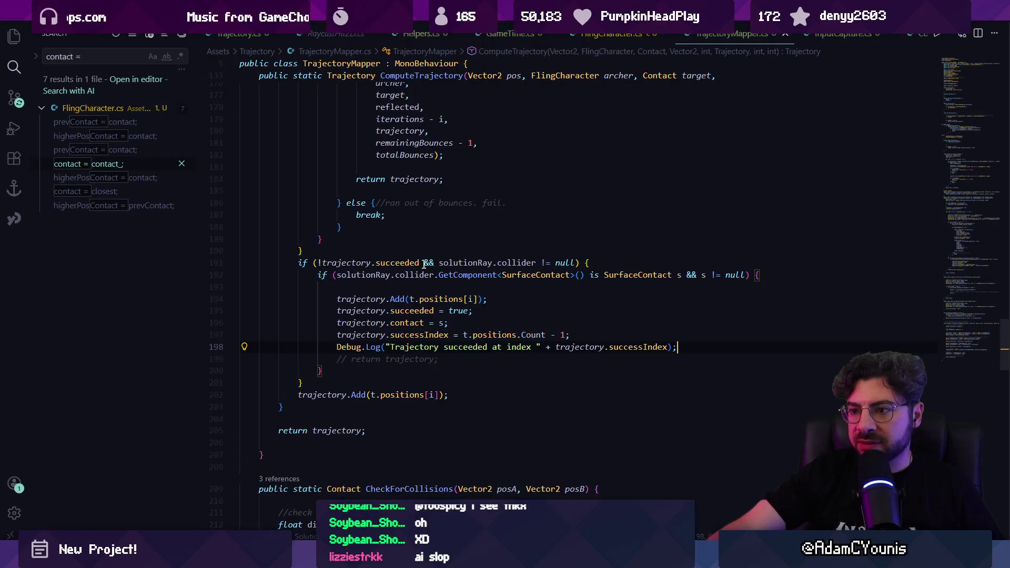
# Step: Try uncommenting the commented 'return trajectory' line, then leave it commented
pyautogui.scroll(10, 442, 298)
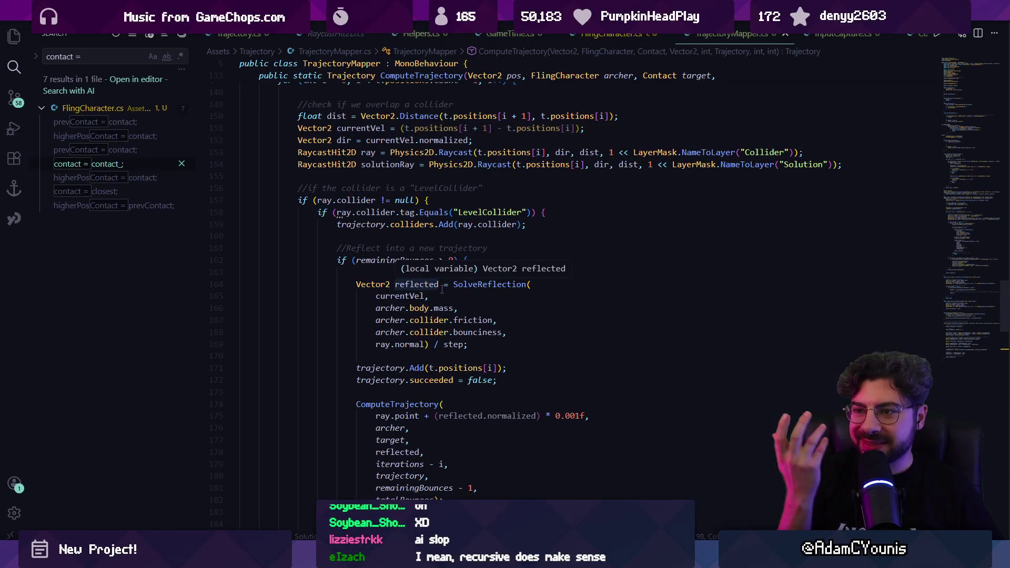
pyautogui.click(528, 321)
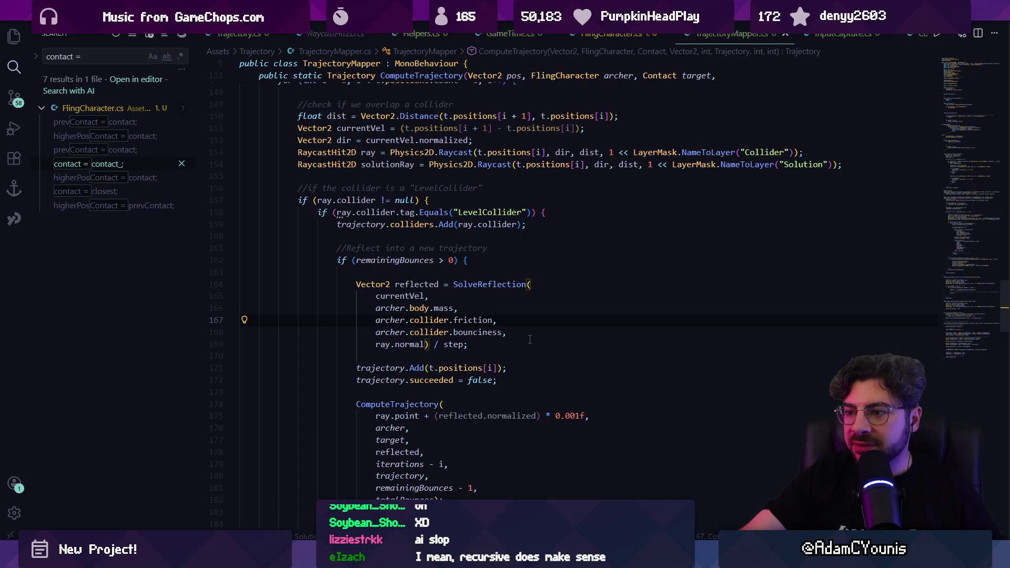
pyautogui.scroll(-9, 526, 345)
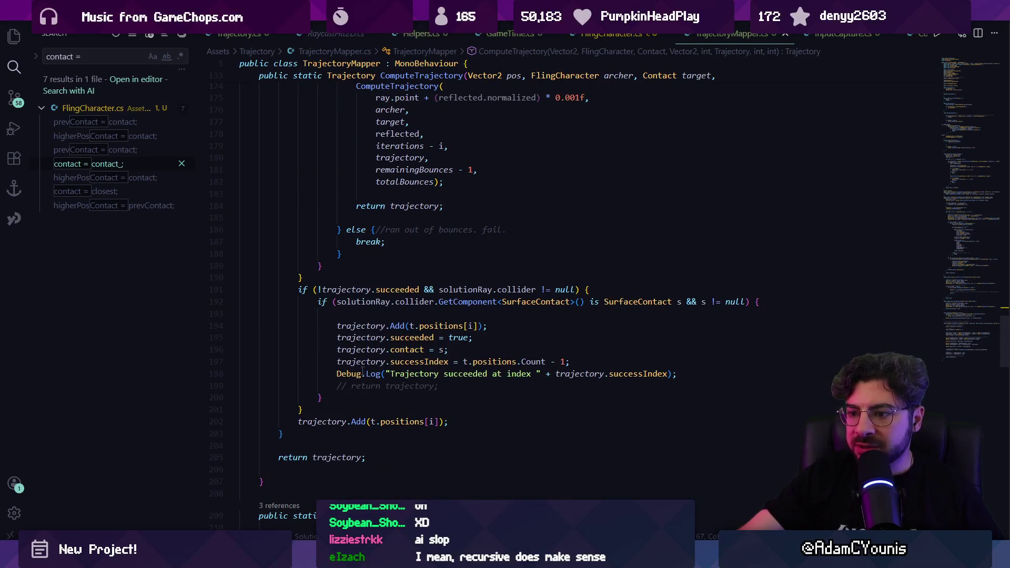
pyautogui.click(353, 386)
pyautogui.press('BackSpace')
pyautogui.press('BackSpace')
pyautogui.press('BackSpace')
pyautogui.hotkey('ctrl', 'z')
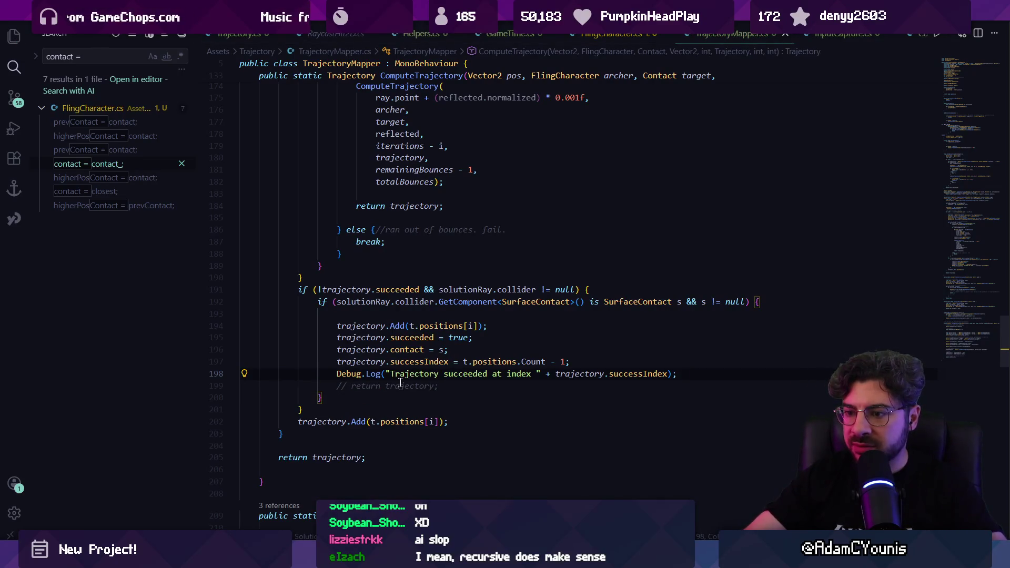
pyautogui.hotkey('ctrl', 'y')
pyautogui.hotkey('ctrl', 'z')
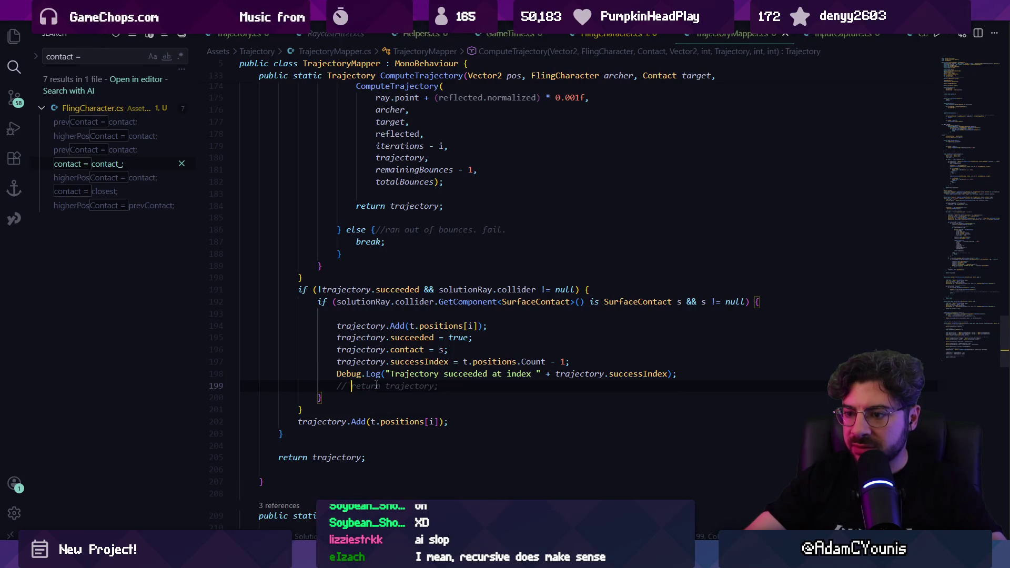
# Step: Review the surface-contact success block and delete its Debug.Log line
pyautogui.scroll(2, 384, 360)
pyautogui.click(361, 258)
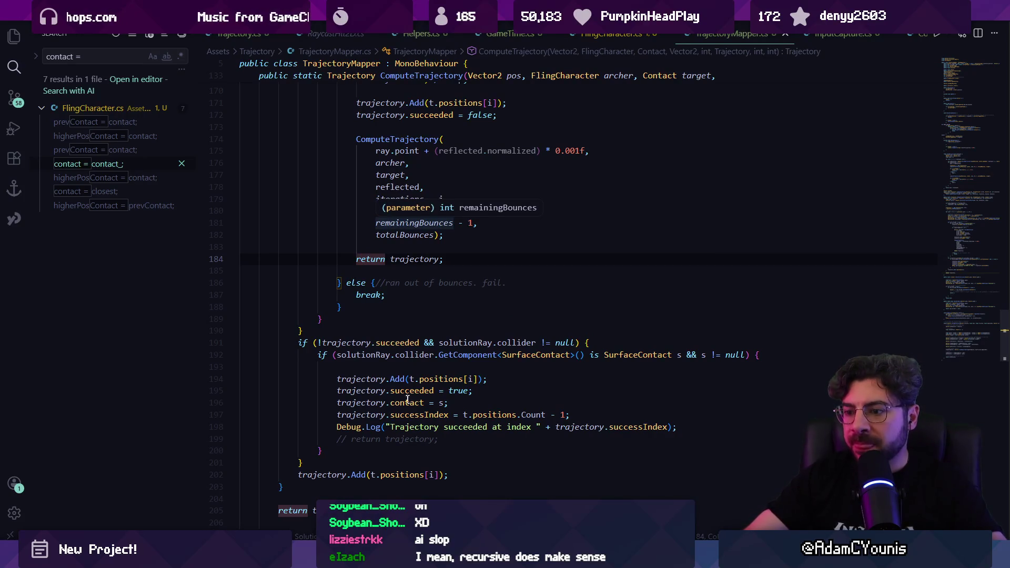
pyautogui.moveTo(318, 355)
pyautogui.mouseDown()
pyautogui.moveTo(327, 379)
pyautogui.moveTo(703, 428)
pyautogui.mouseUp()
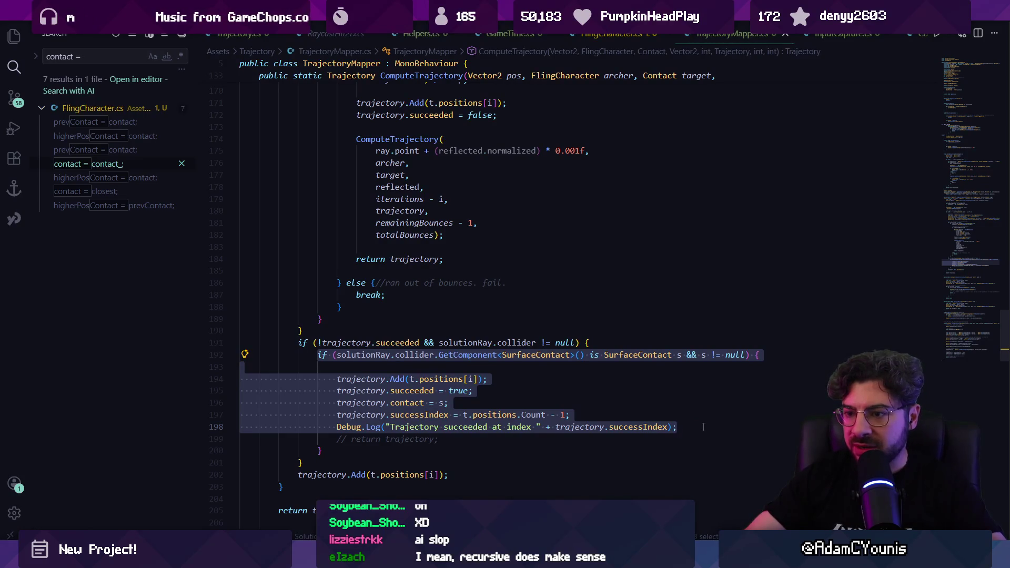
pyautogui.scroll(6, 325, 345)
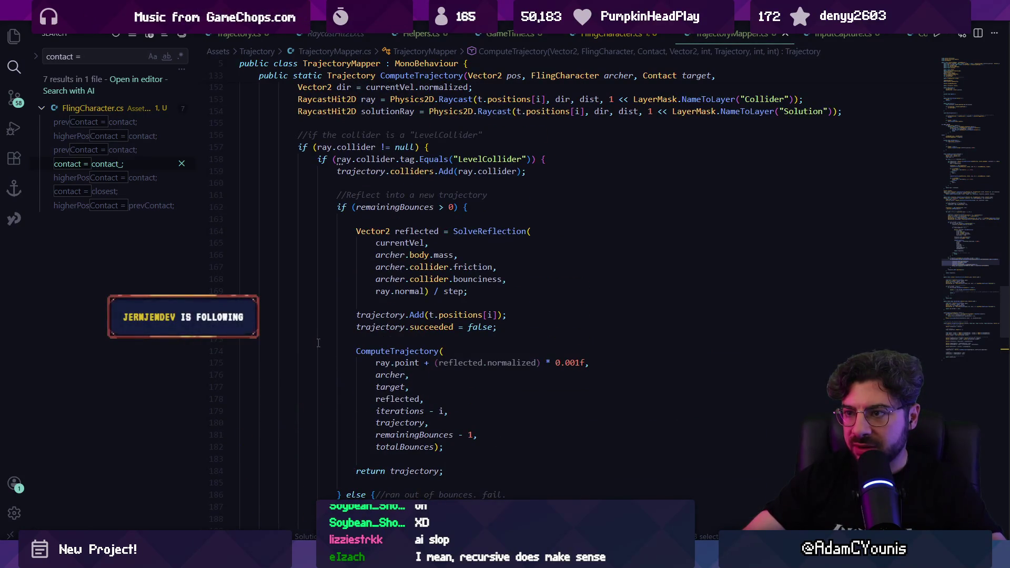
pyautogui.scroll(-7, 318, 344)
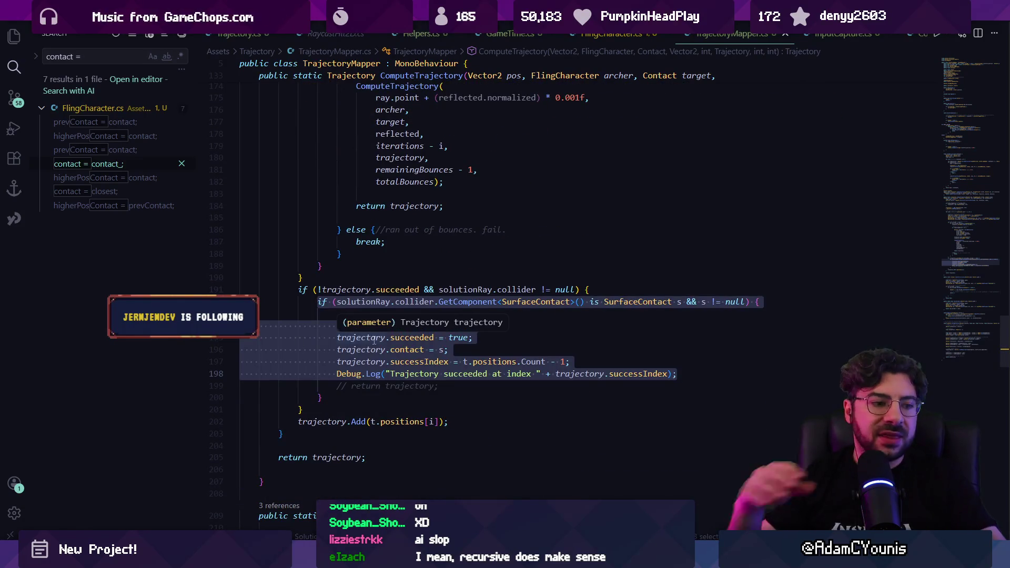
pyautogui.press('Escape')
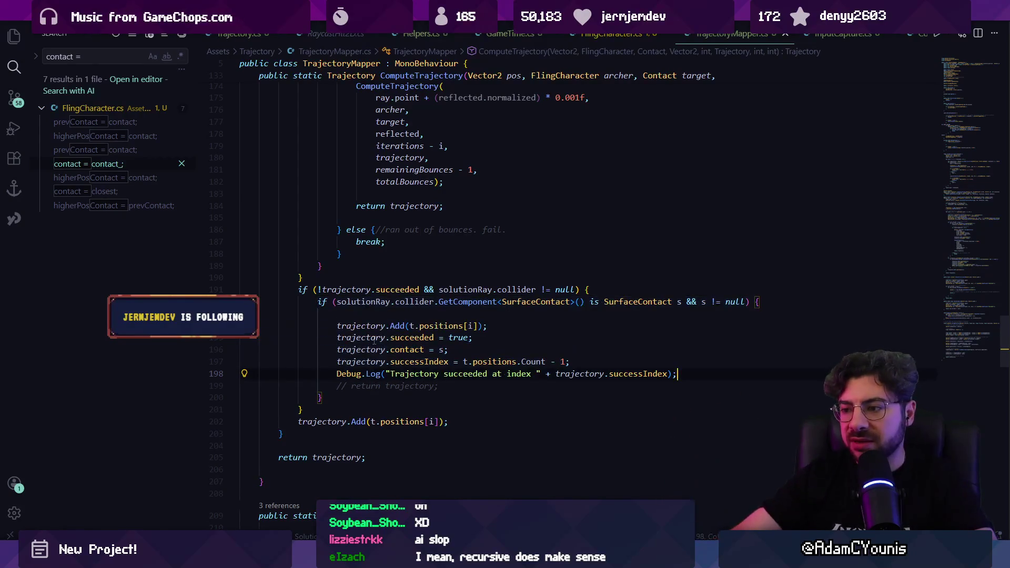
pyautogui.hotkey('shift', 'Down')
pyautogui.press('Delete')
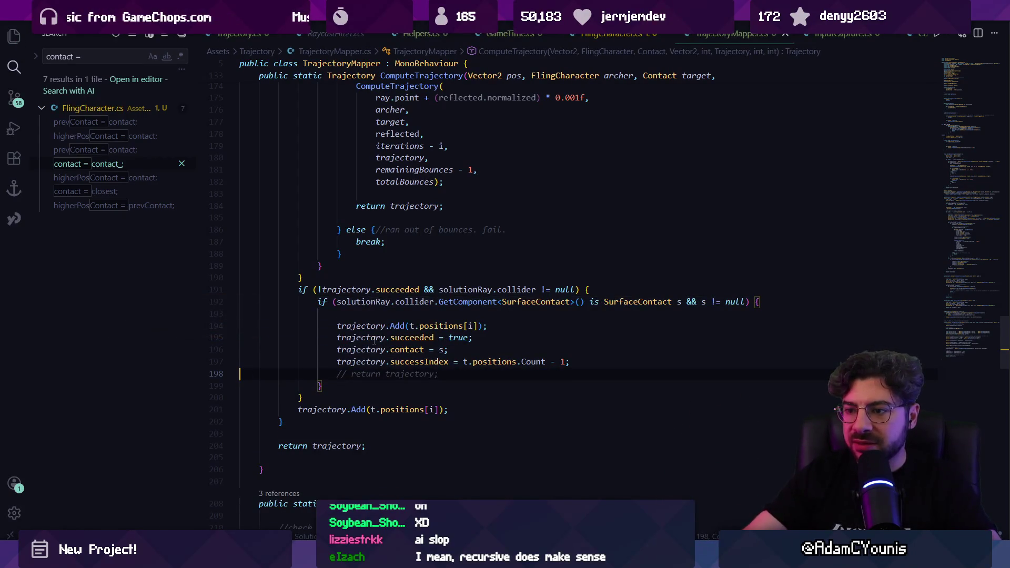
# Step: Change t.positions to trajectory.positions on line 197 and search the file for 't =' assignments
pyautogui.click(466, 362)
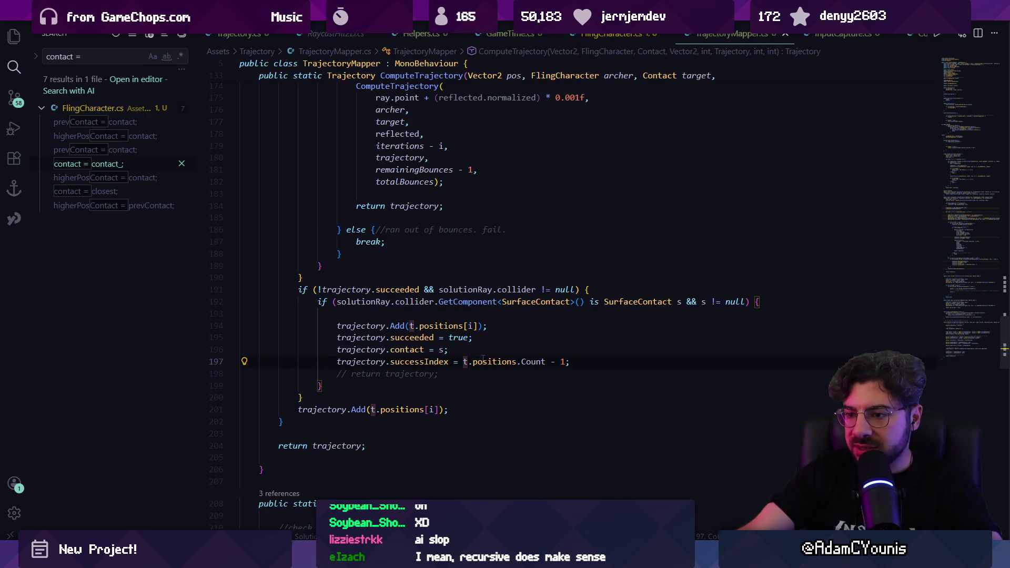
pyautogui.write('r')
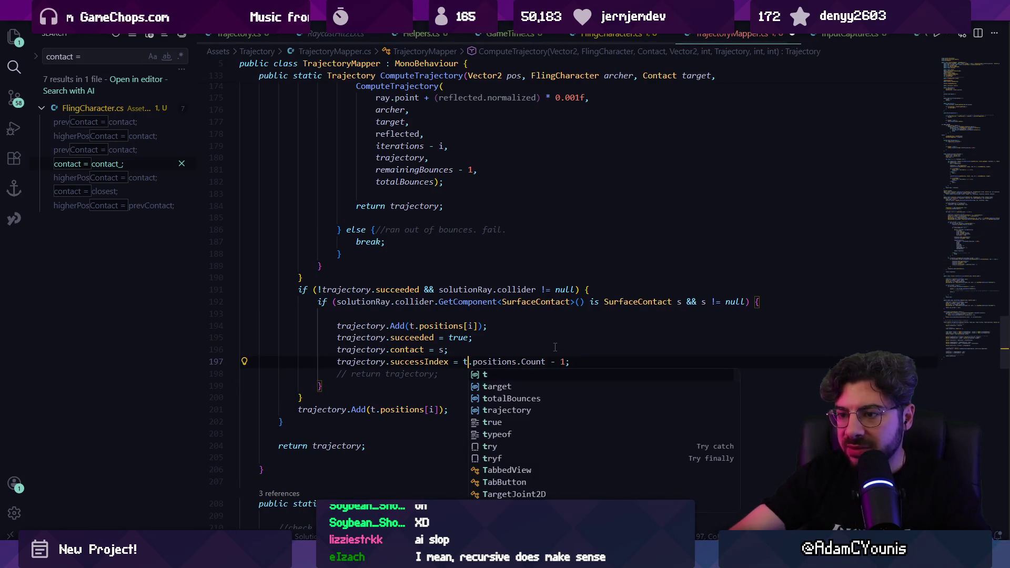
pyautogui.press('Tab')
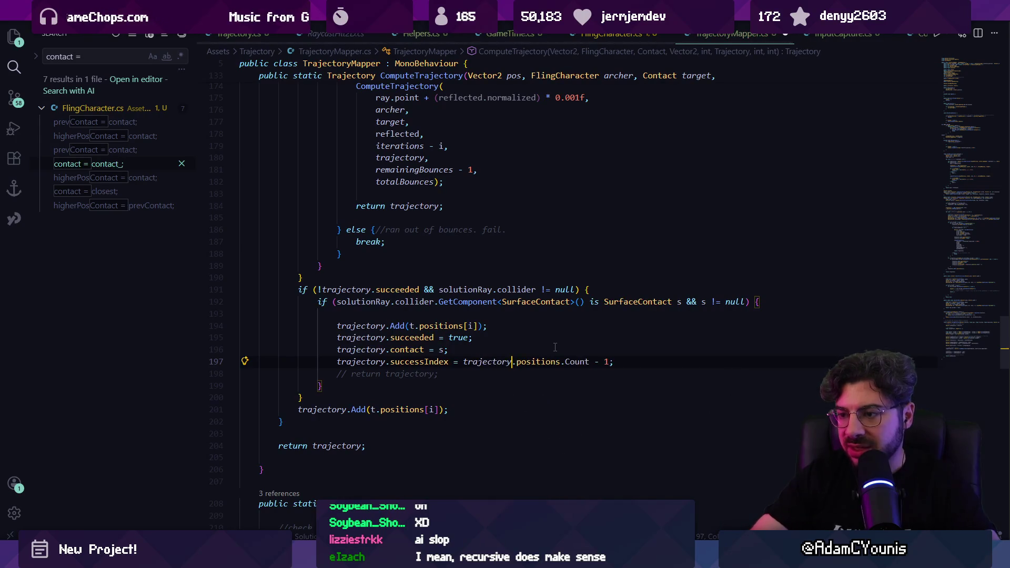
pyautogui.hotkey('ctrl', 'f')
pyautogui.write('t =')
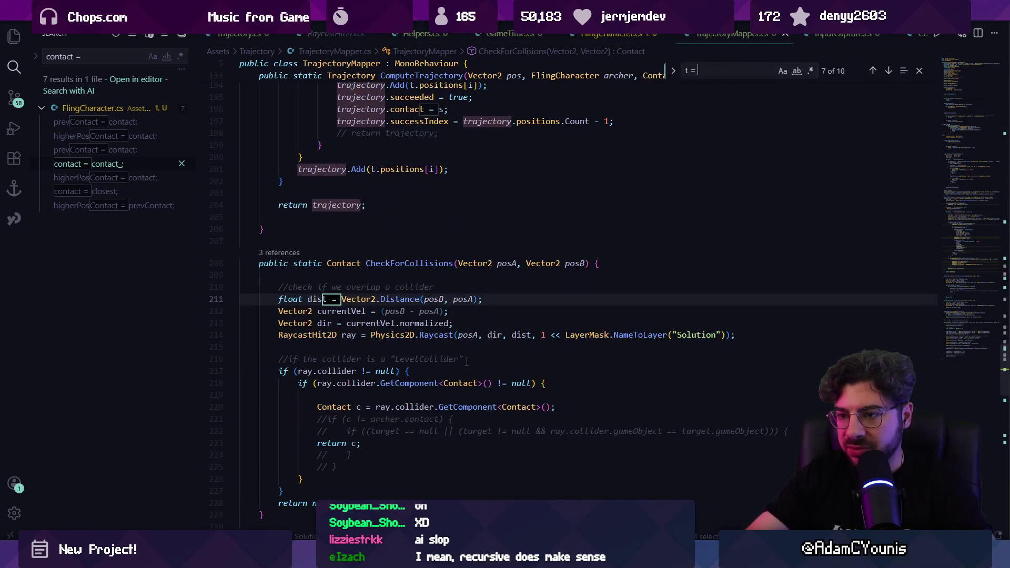
pyautogui.press('Return')
pyautogui.press('Return')
pyautogui.press('Return')
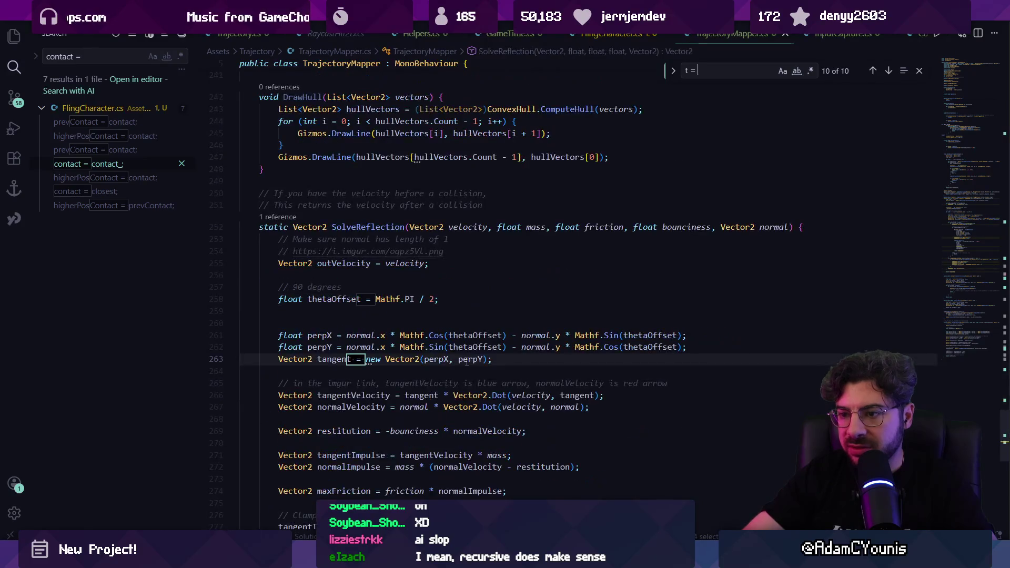
pyautogui.press('Return')
pyautogui.press('Return')
pyautogui.press('Escape')
# Step: Search for t.position uses, then jump back to the ComputeTrajectory wrapper overload
pyautogui.hotkey('ctrl', 'f')
pyautogui.write('t.position')
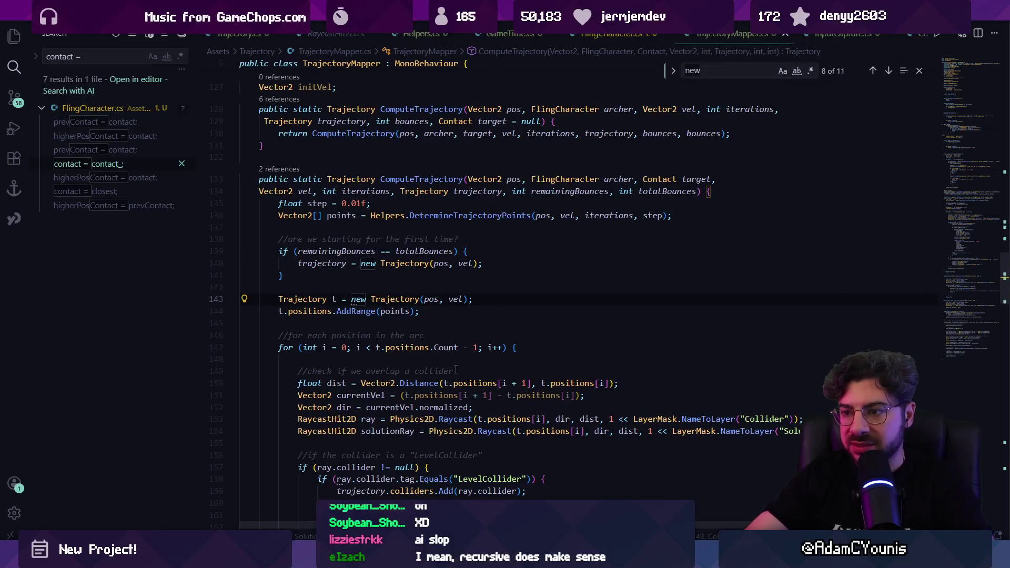
pyautogui.press('Escape')
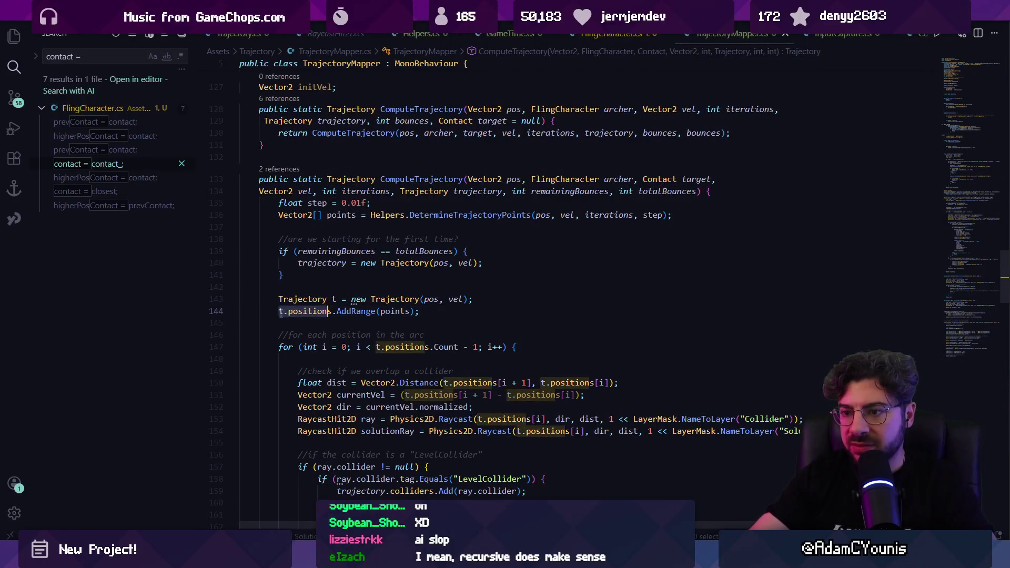
pyautogui.press('Up')
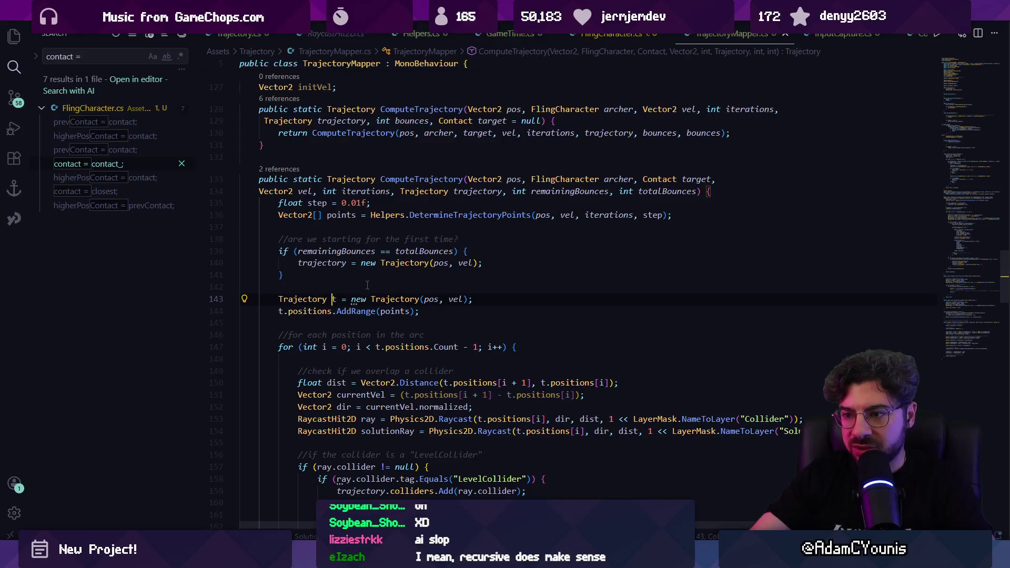
pyautogui.hotkey('alt', 'Left')
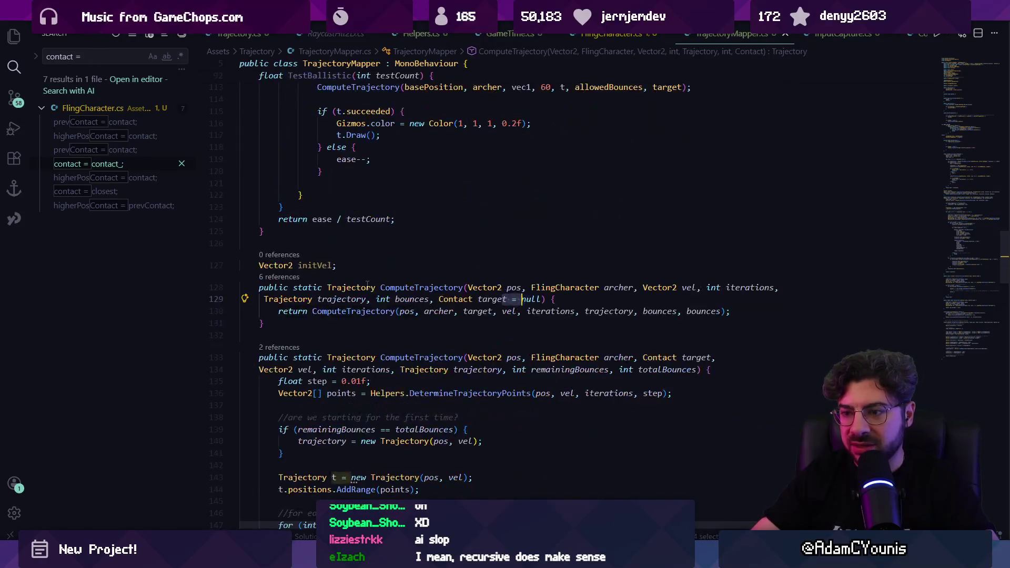
pyautogui.hotkey('alt', 'Tab')
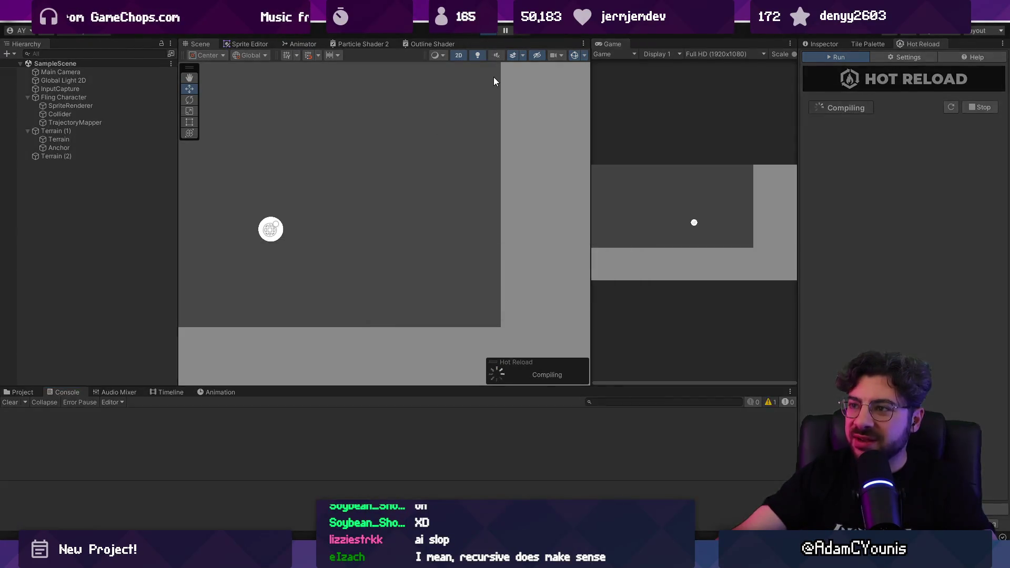
# Step: Play the scene and fling the character toward the wall, logging success indices like 154 / 160 and 123 / 156
pyautogui.click(695, 234)
pyautogui.moveTo(697, 211); pyautogui.dragTo(667, 260)
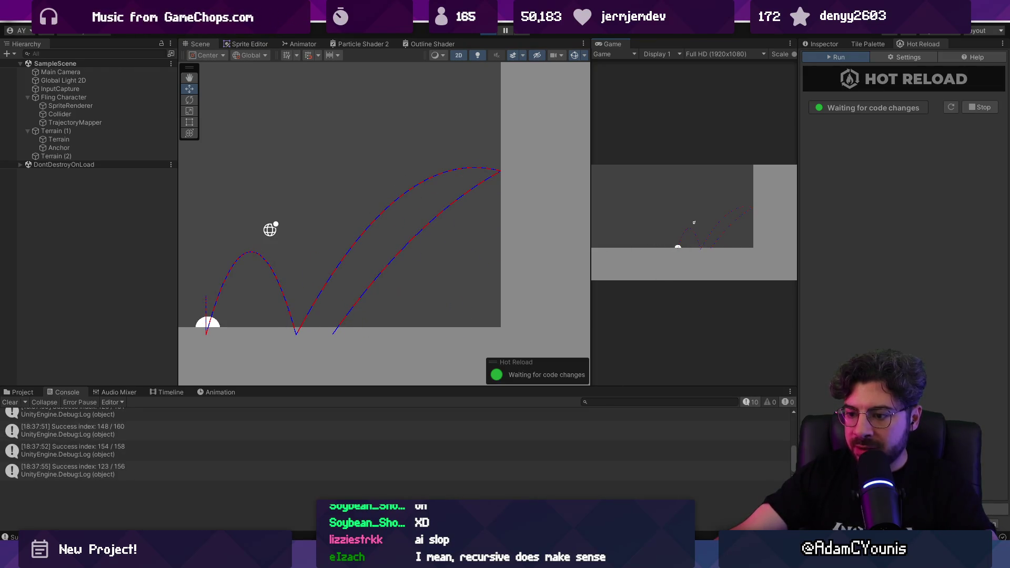
pyautogui.hotkey('alt', 'Tab')
pyautogui.hotkey('alt', 'Left')
pyautogui.hotkey('alt', 'Left')
pyautogui.hotkey('alt', 'Left')
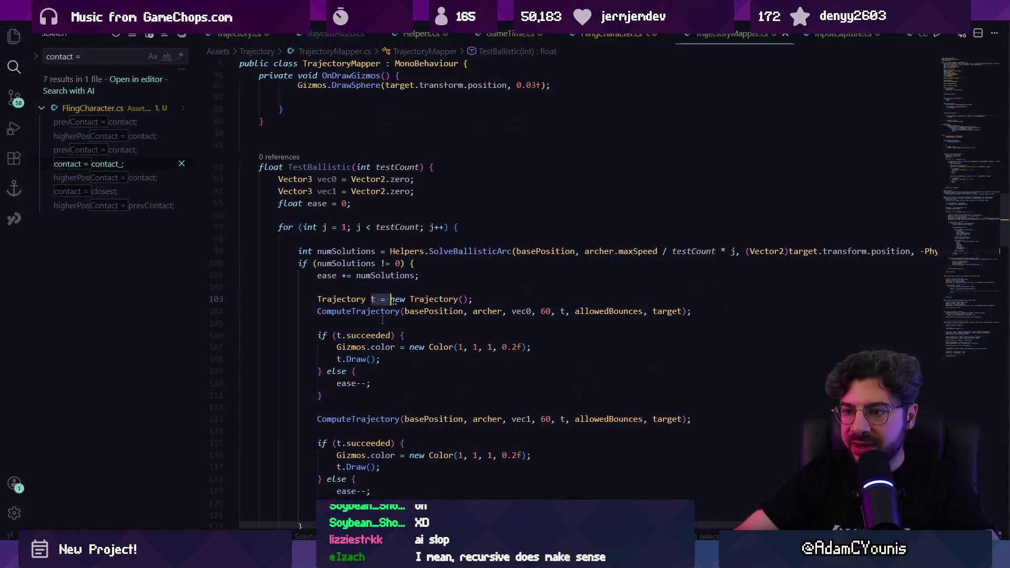
# Step: Go to the definition of the trajectory parameter from line 195, then return to the success-contact block
pyautogui.hotkey('alt', 'Right')
pyautogui.hotkey('alt', 'Left')
pyautogui.hotkey('alt', 'Left')
pyautogui.hotkey('alt', 'Left')
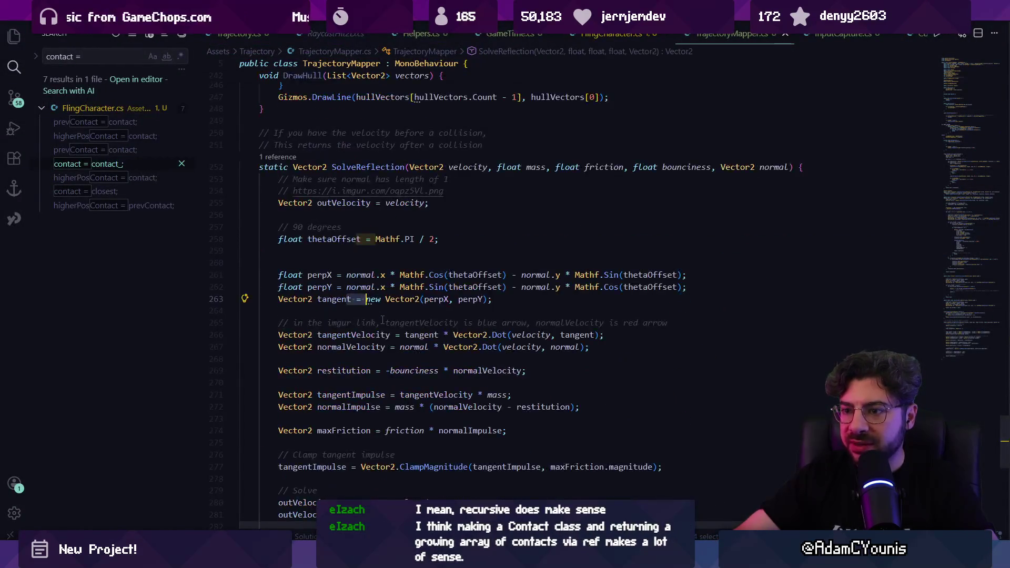
pyautogui.hotkey('ctrl', 'p')
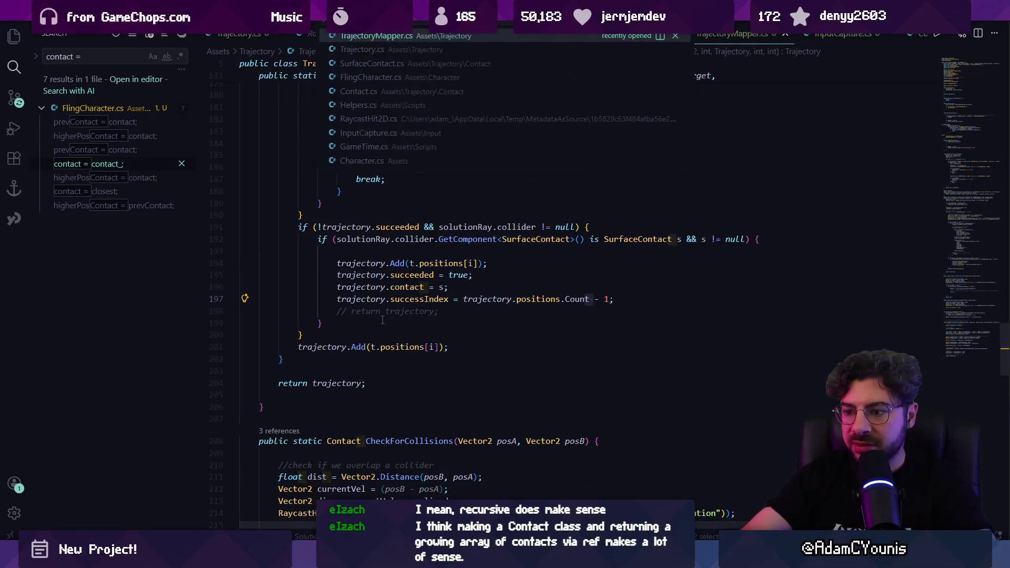
pyautogui.press('Escape')
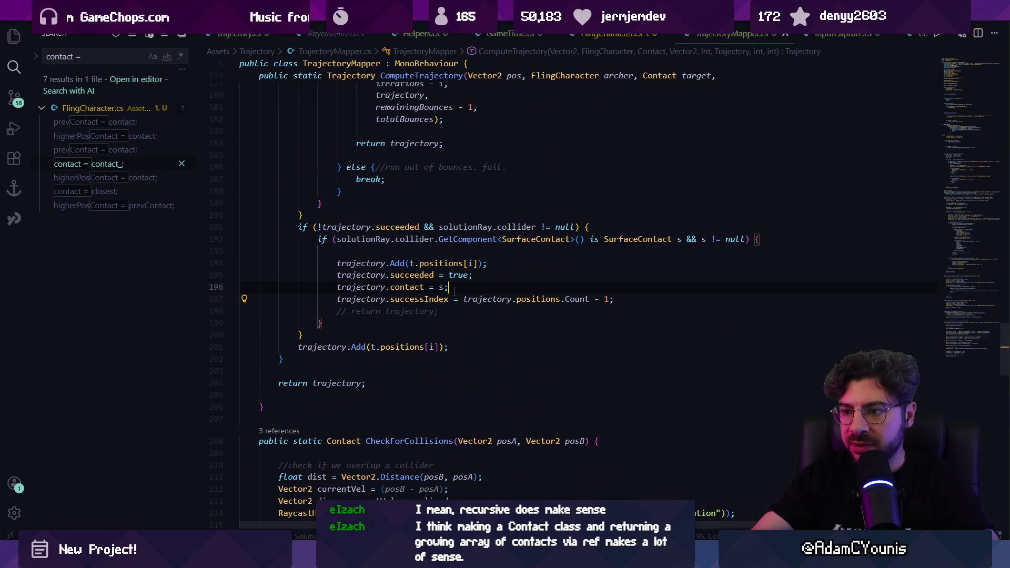
pyautogui.click(354, 226)
pyautogui.click(372, 274)
pyautogui.click(448, 275)
pyautogui.click(372, 270)
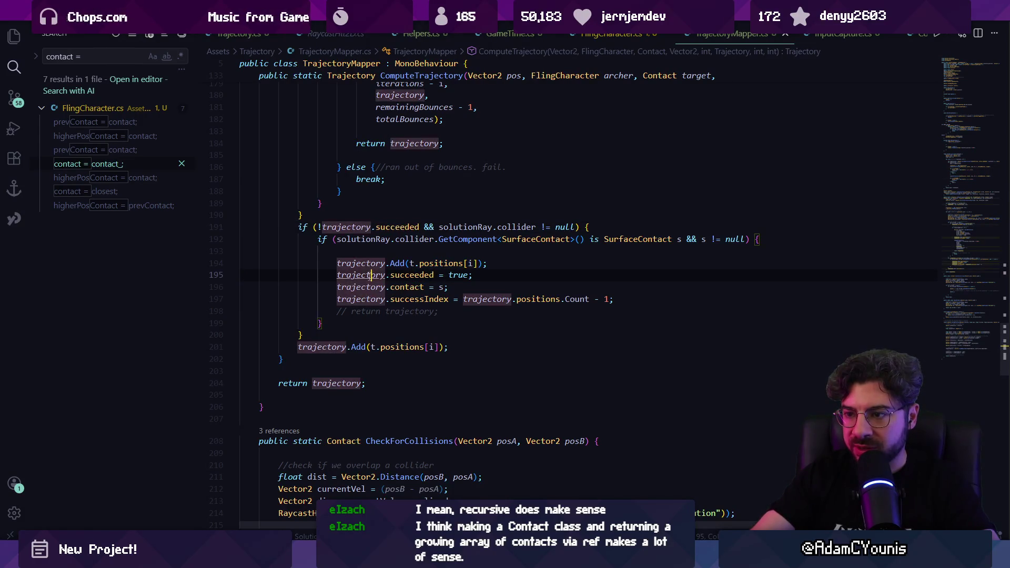
pyautogui.press('F12')
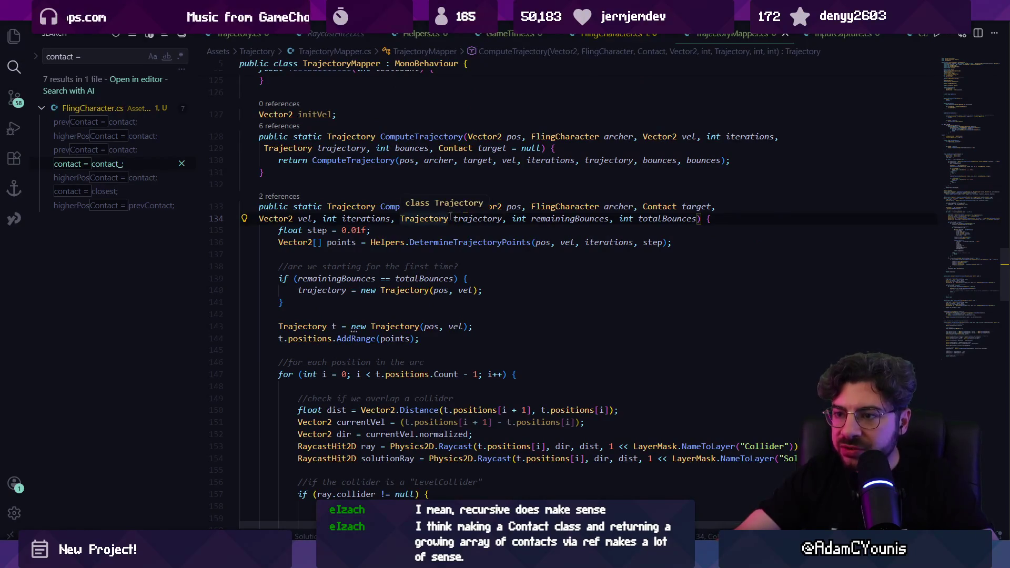
pyautogui.press('Right')
pyautogui.press('Right')
pyautogui.press('Right')
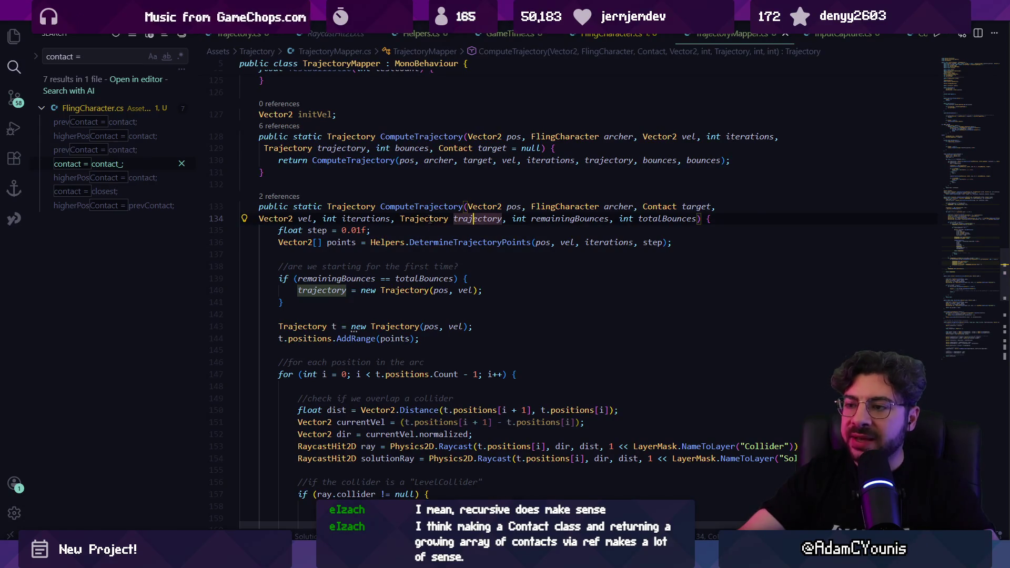
pyautogui.hotkey('alt', 'Left')
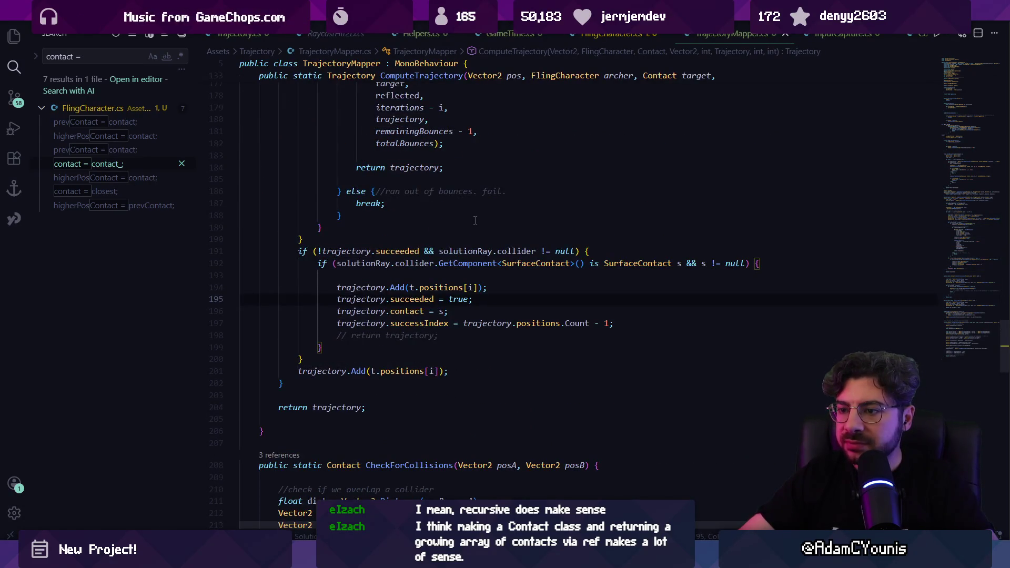
# Step: Highlight uses of succeeded and collider, select lines 191–200, then open Trajectory.cs
pyautogui.click(339, 251)
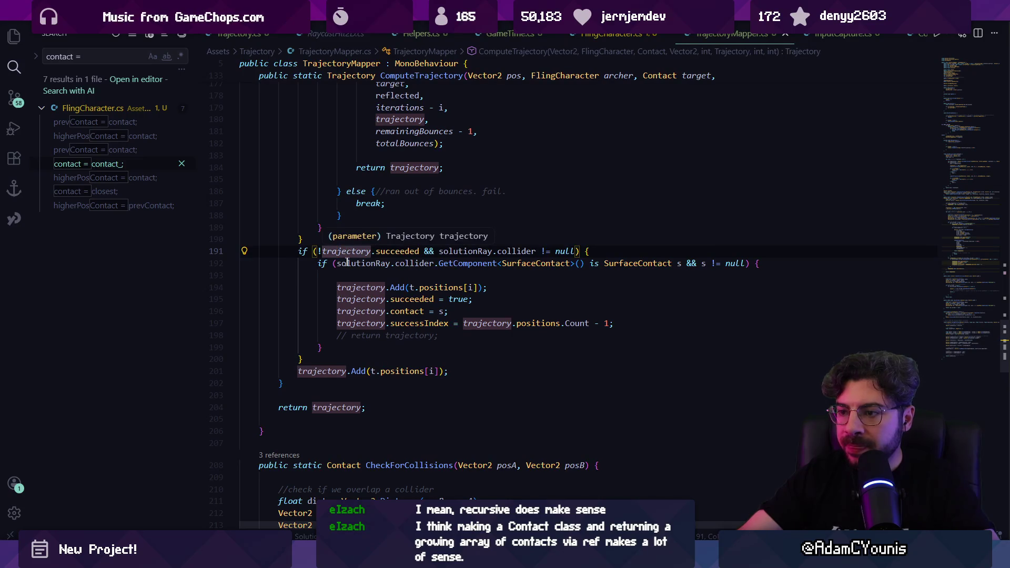
pyautogui.click(368, 299)
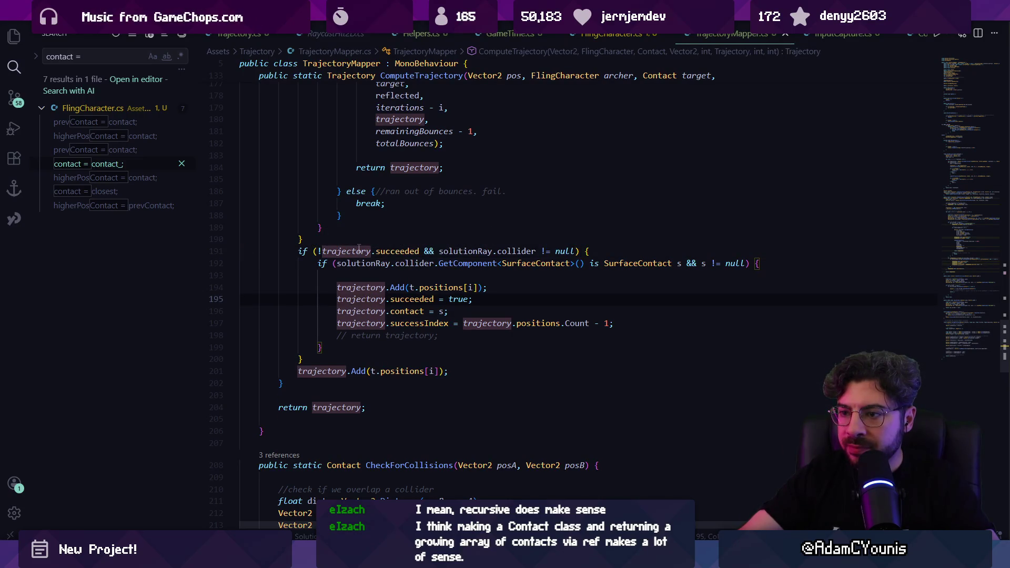
pyautogui.click(391, 251)
pyautogui.click(347, 251)
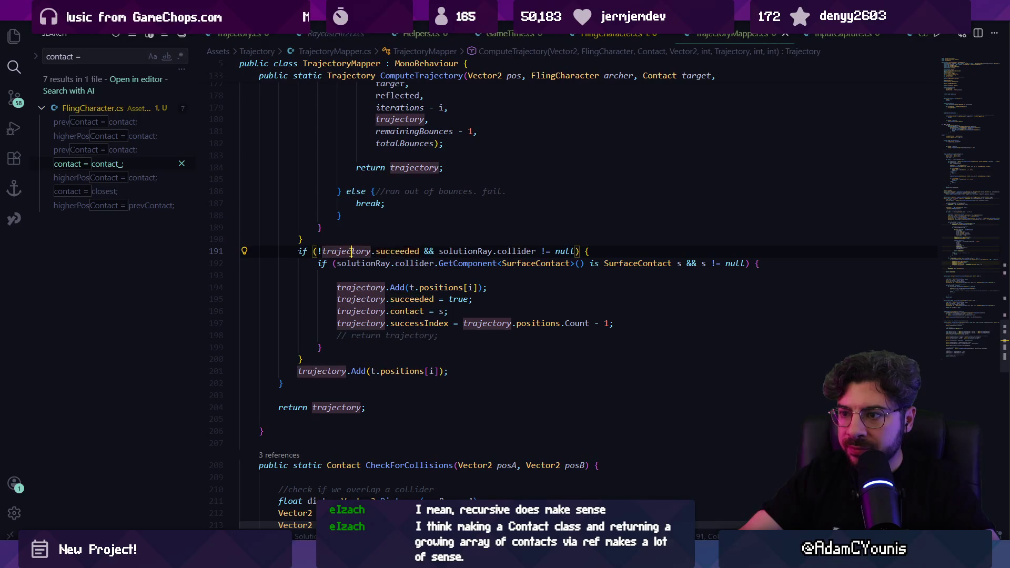
pyautogui.click(466, 251)
pyautogui.click(499, 251)
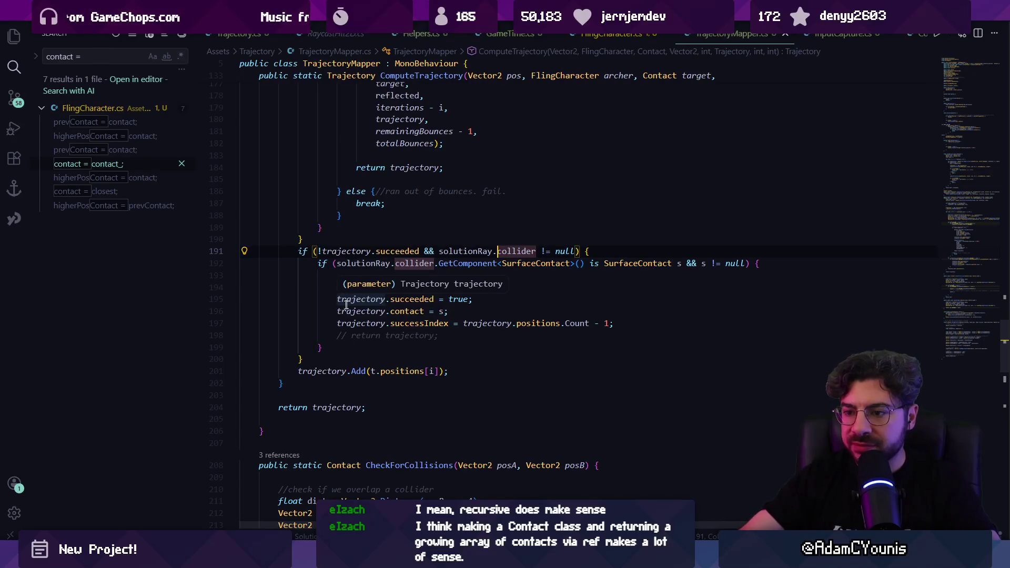
pyautogui.moveTo(318, 251)
pyautogui.mouseDown()
pyautogui.moveTo(363, 323)
pyautogui.moveTo(360, 358)
pyautogui.mouseUp()
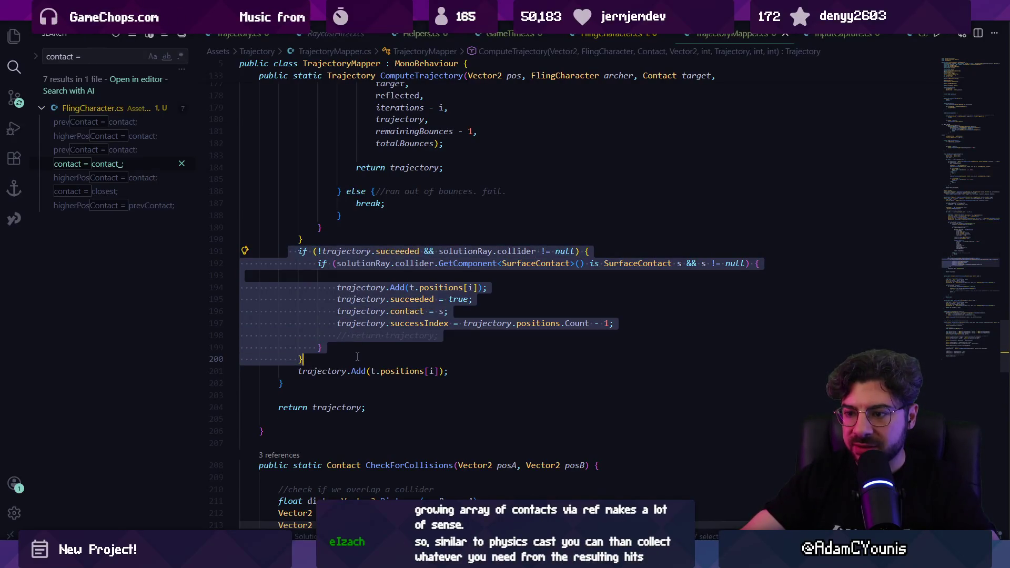
pyautogui.click(359, 353)
pyautogui.hotkey('ctrl', 'Tab')
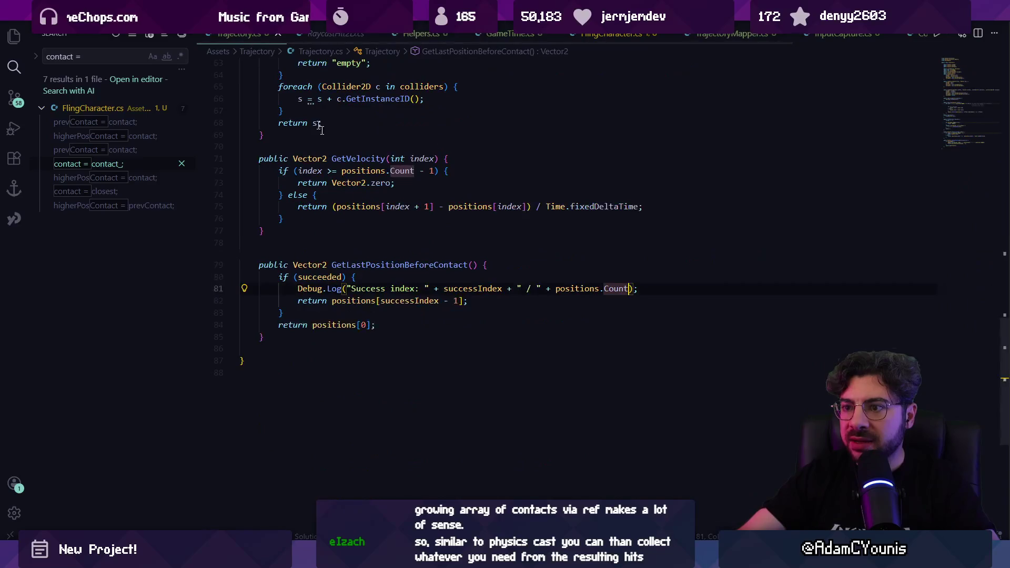
# Step: Inspect successIndex in Trajectory.cs's Success index log and return line
pyautogui.scroll(1, 363, 295)
pyautogui.click(372, 299)
pyautogui.click(463, 299)
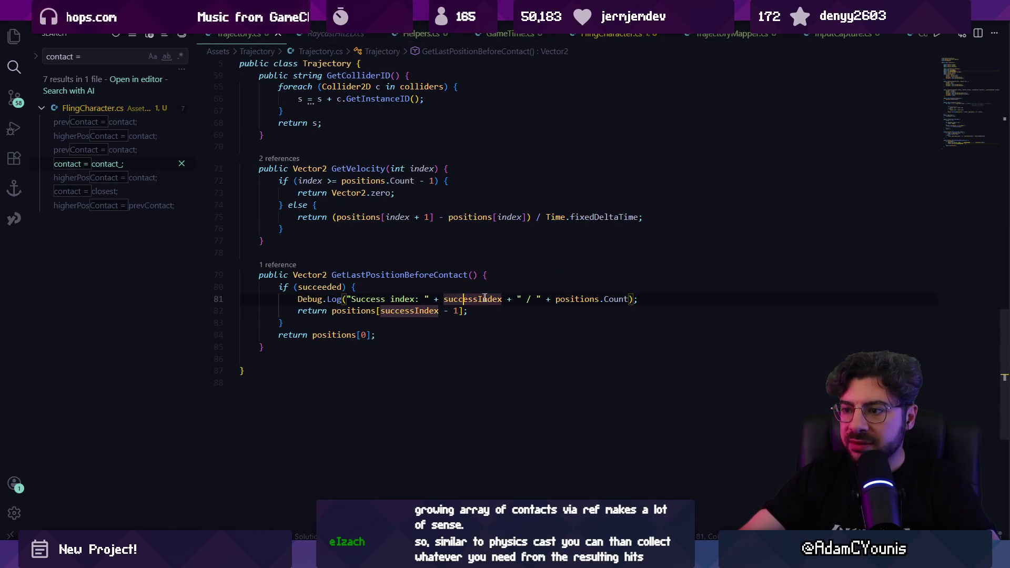
pyautogui.click(482, 314)
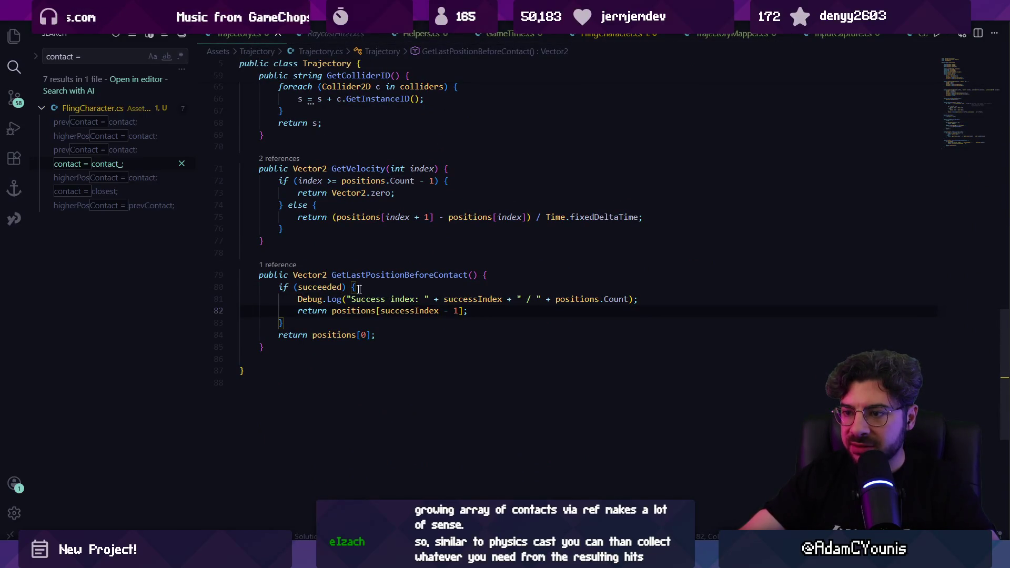
pyautogui.click(366, 311)
pyautogui.click(396, 311)
pyautogui.click(463, 291)
# Step: In TrajectoryMapper.cs, examine the successIndex assignment terms and the success-contact block, lines 191–200
pyautogui.hotkey('ctrl', 'Tab')
pyautogui.click(412, 311)
pyautogui.click(424, 323)
pyautogui.click(487, 323)
pyautogui.click(540, 323)
pyautogui.click(578, 323)
pyautogui.doubleClick(606, 324)
pyautogui.moveTo(298, 251)
pyautogui.mouseDown()
pyautogui.moveTo(447, 335)
pyautogui.moveTo(311, 359)
pyautogui.mouseUp()
pyautogui.click(387, 278)
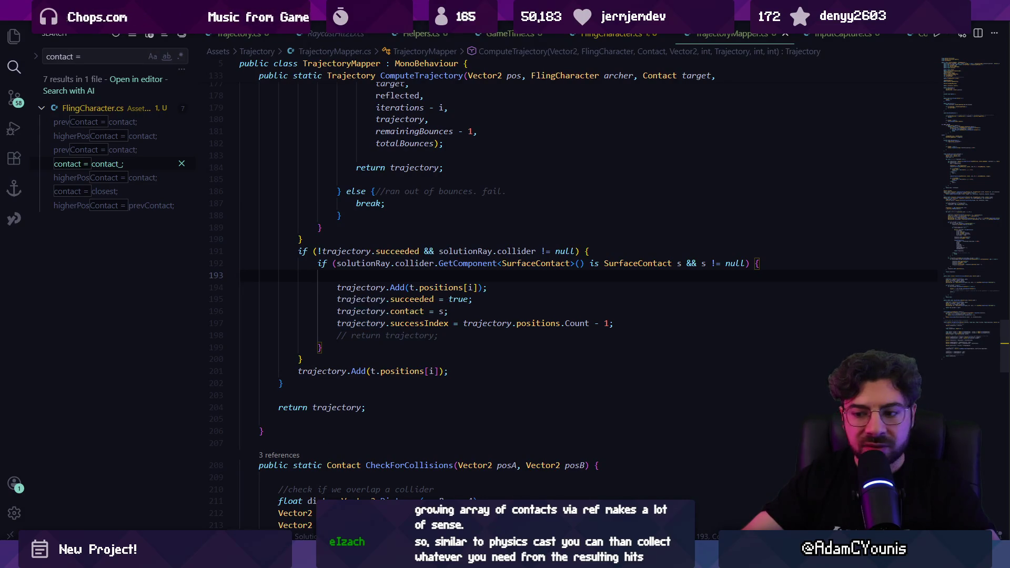
pyautogui.hotkey('alt', 'Tab')
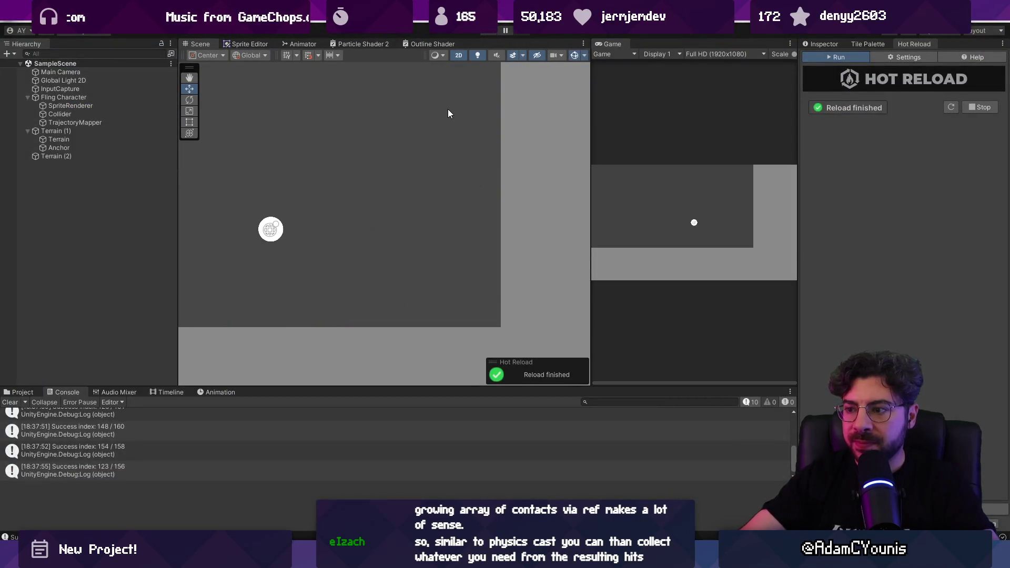
# Step: Play and fling the character along a high arc, logging success indices like 138 / 155, then stop
pyautogui.click(492, 30)
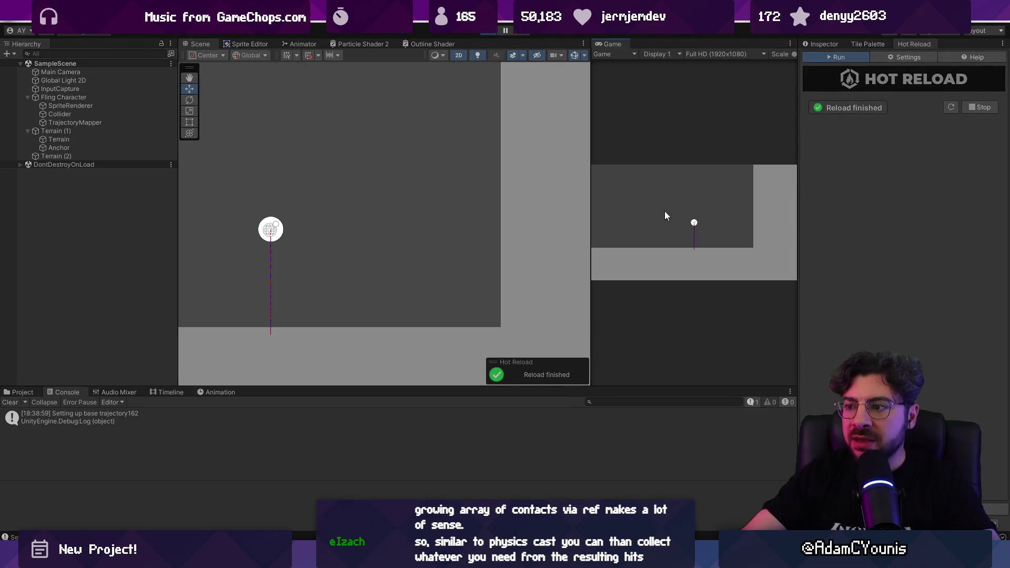
pyautogui.moveTo(671, 221)
pyautogui.mouseDown()
pyautogui.moveTo(666, 226)
pyautogui.moveTo(683, 214)
pyautogui.moveTo(675, 237)
pyautogui.mouseUp()
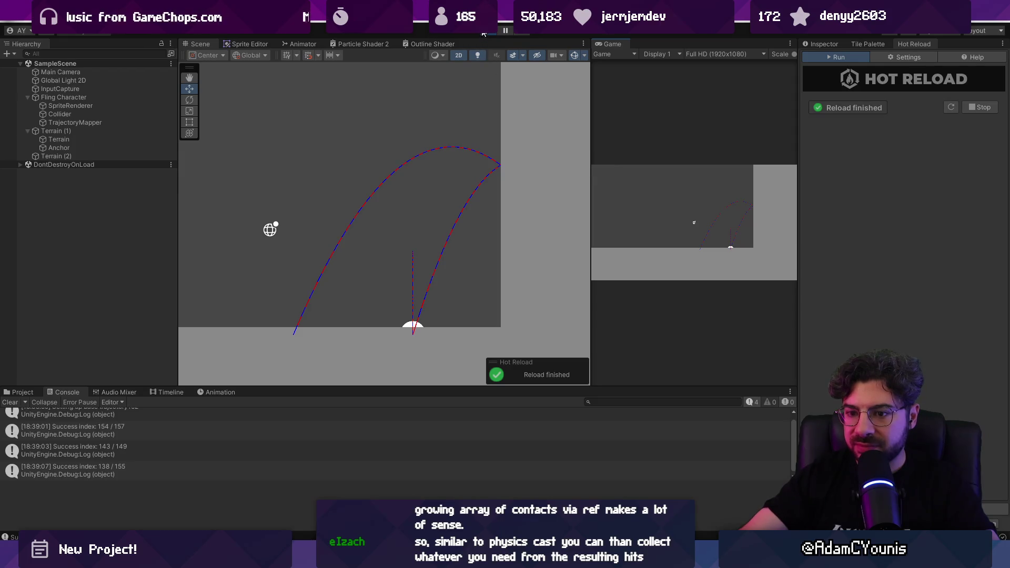
pyautogui.click(484, 33)
pyautogui.hotkey('alt', 'Tab')
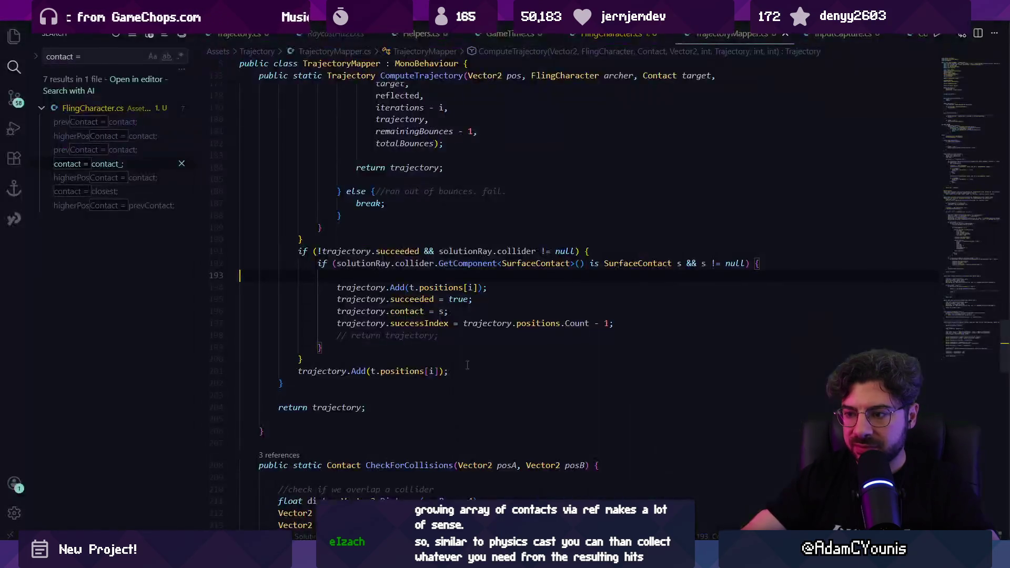